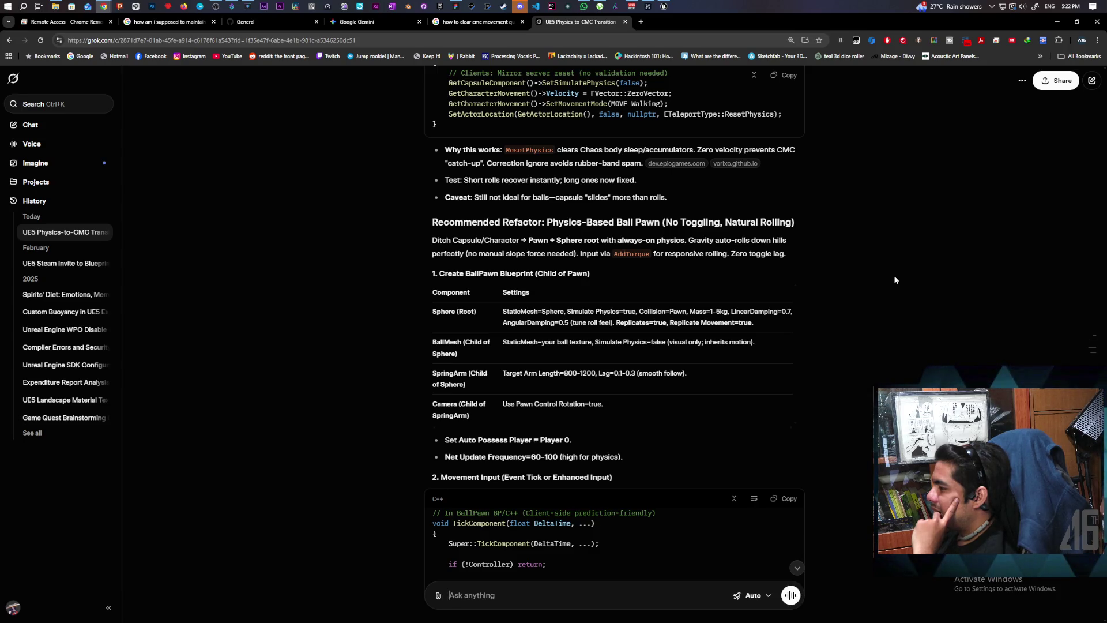
Step: Scroll to the end of Grok's answer and open the cited 'Roll A Ball in Unreal' YouTube source in a new tab
scroll(894, 279, down, 4)
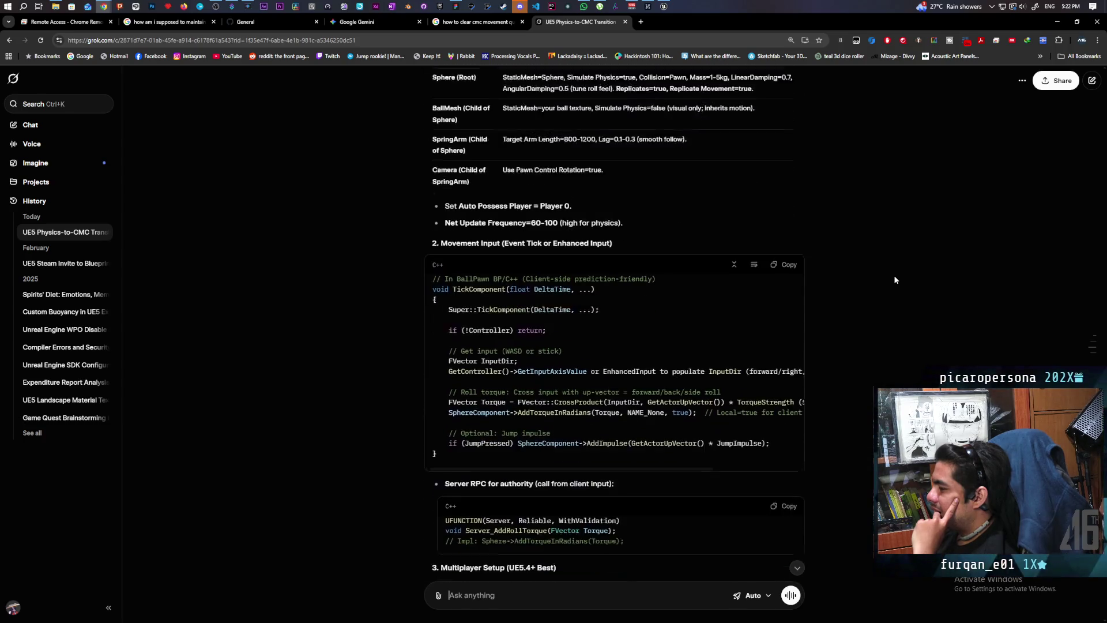
scroll(894, 279, down, 3)
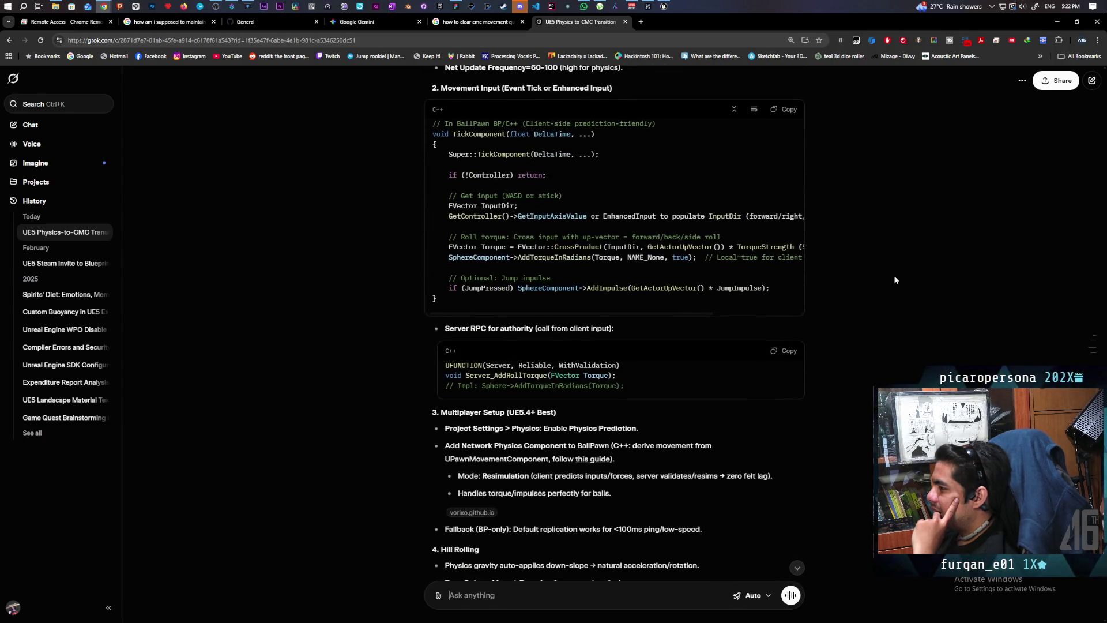
scroll(894, 279, down, 4)
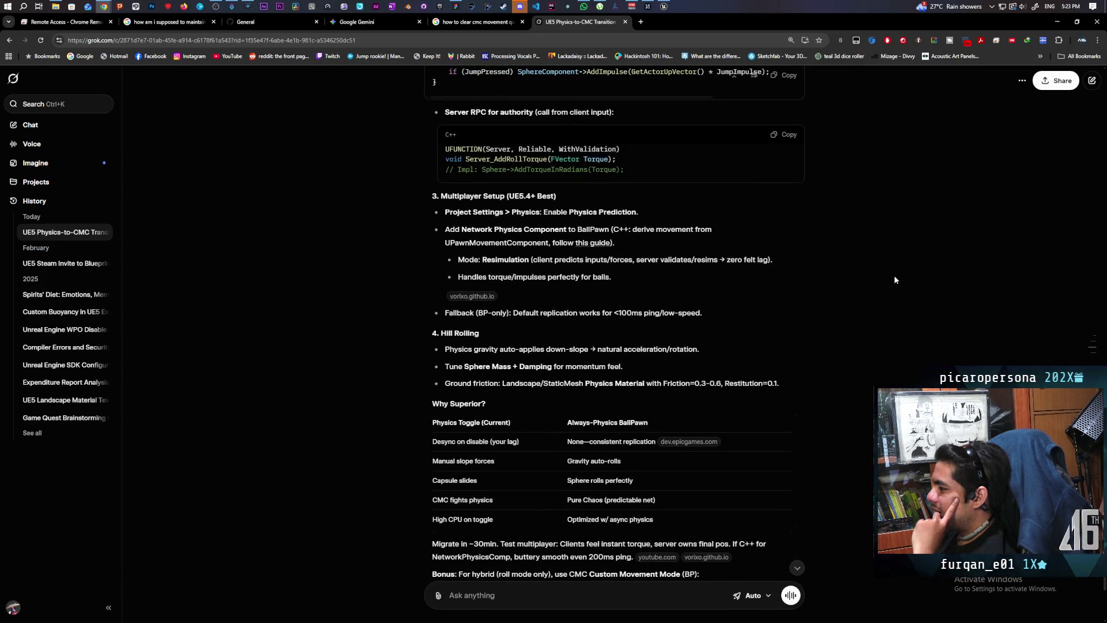
scroll(895, 280, down, 2)
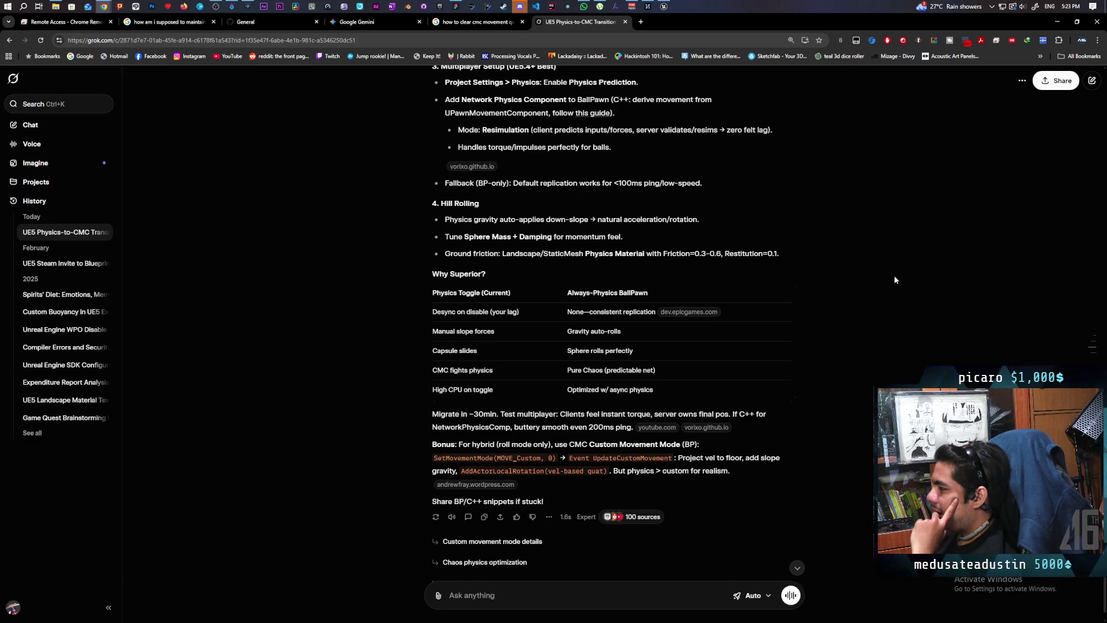
scroll(894, 279, down, 1)
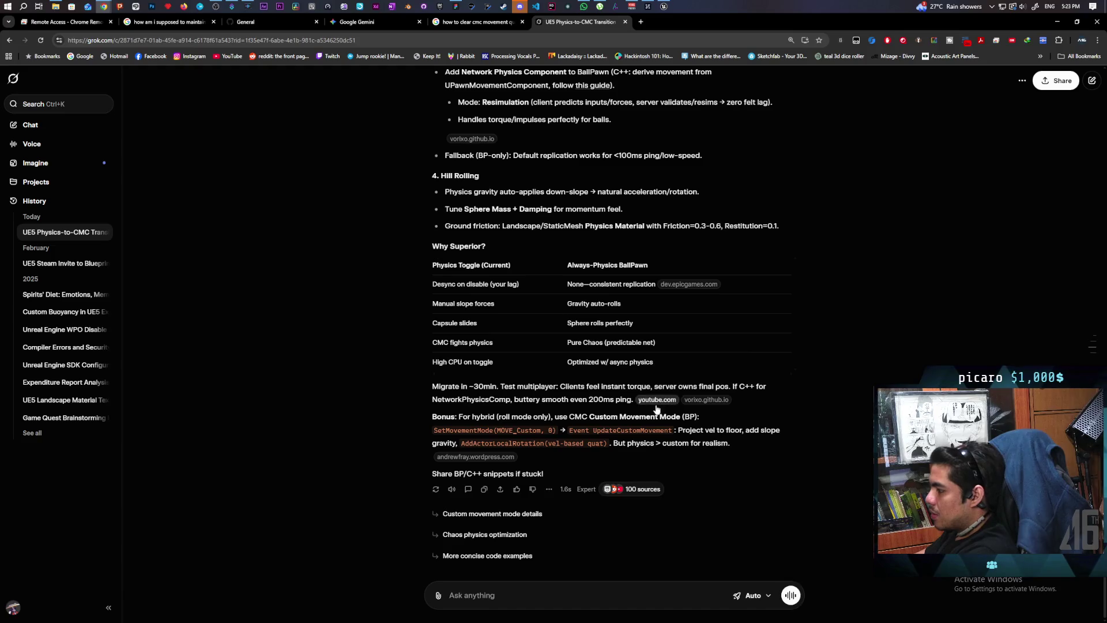
mouse_move(656, 407)
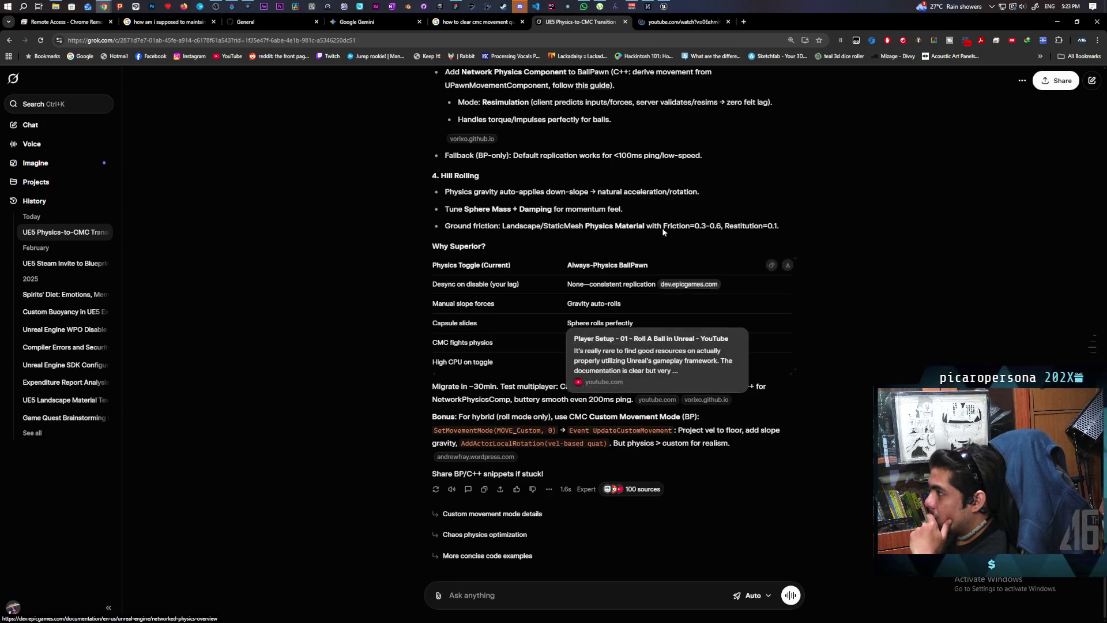
click(656, 401)
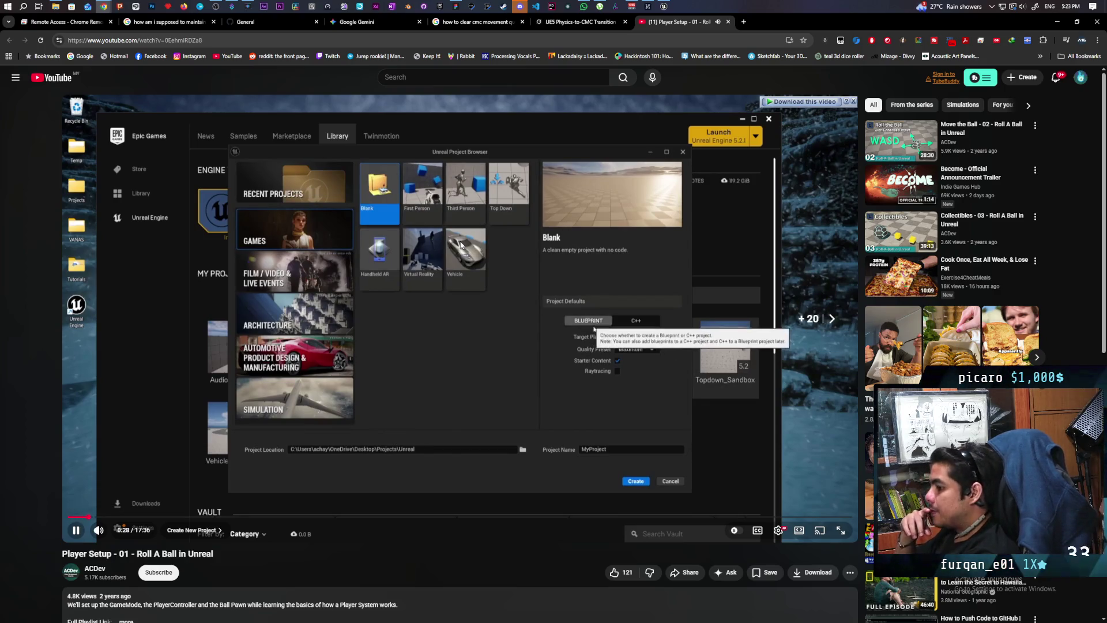
Step: Skip the Roll A Ball video forward with L to about 11:07, the Ball Pawn setup
key(l)
key(l)
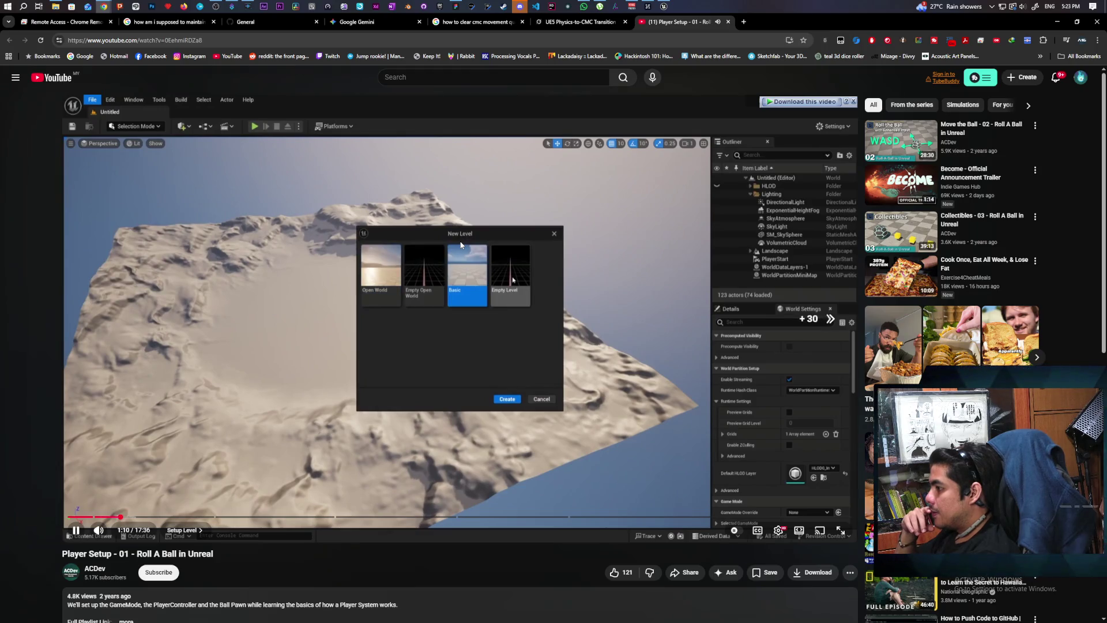
key(l)
key(l)
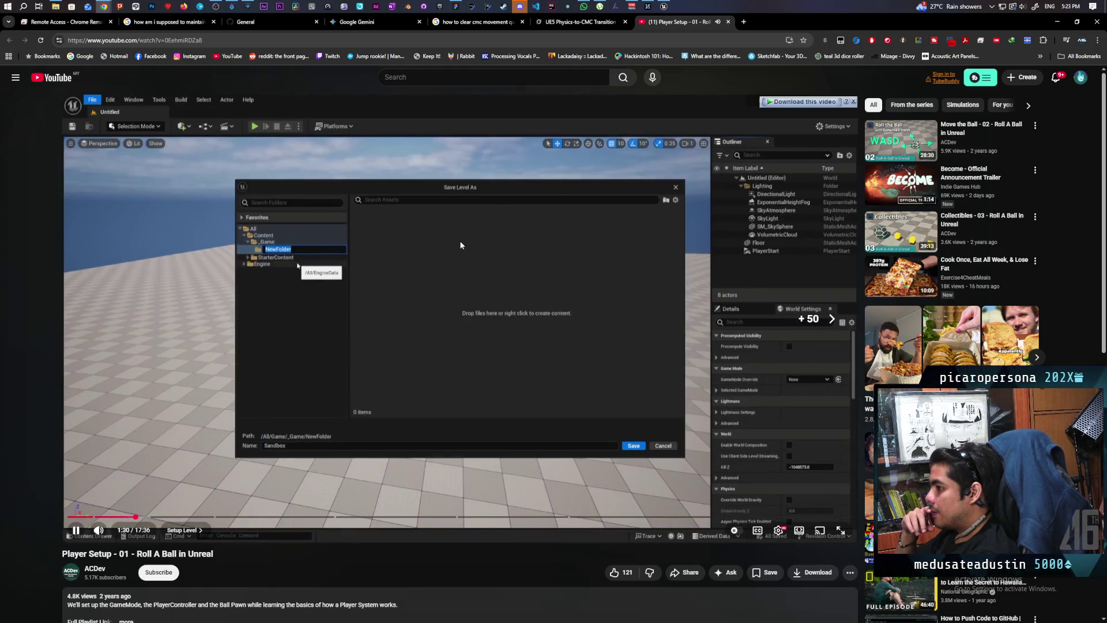
key(l)
key(l)
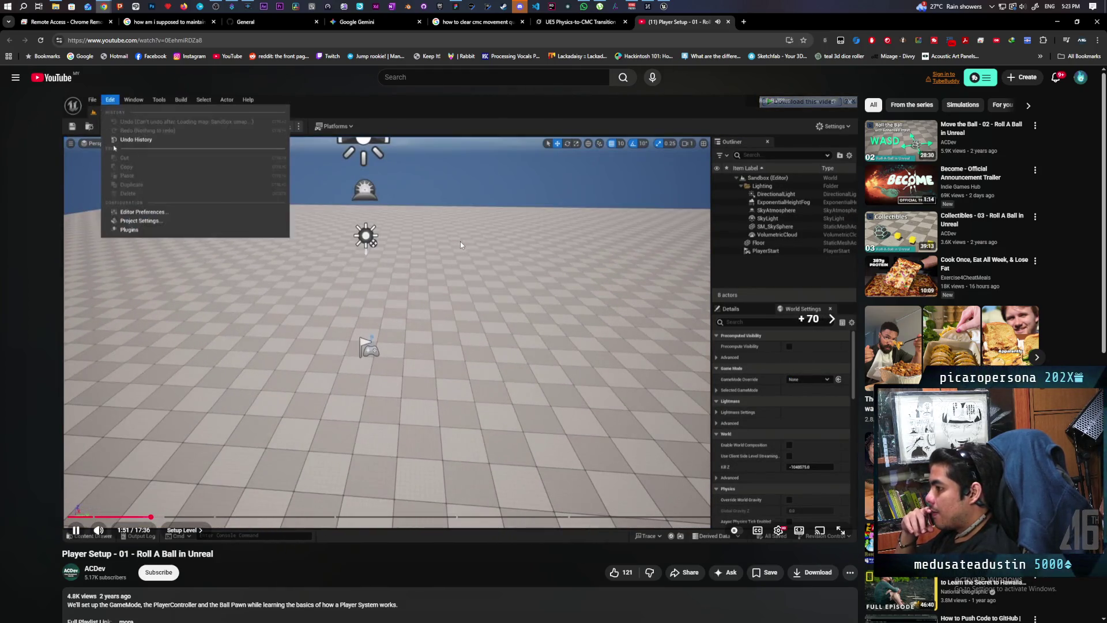
key(l)
key(l)
key(l)
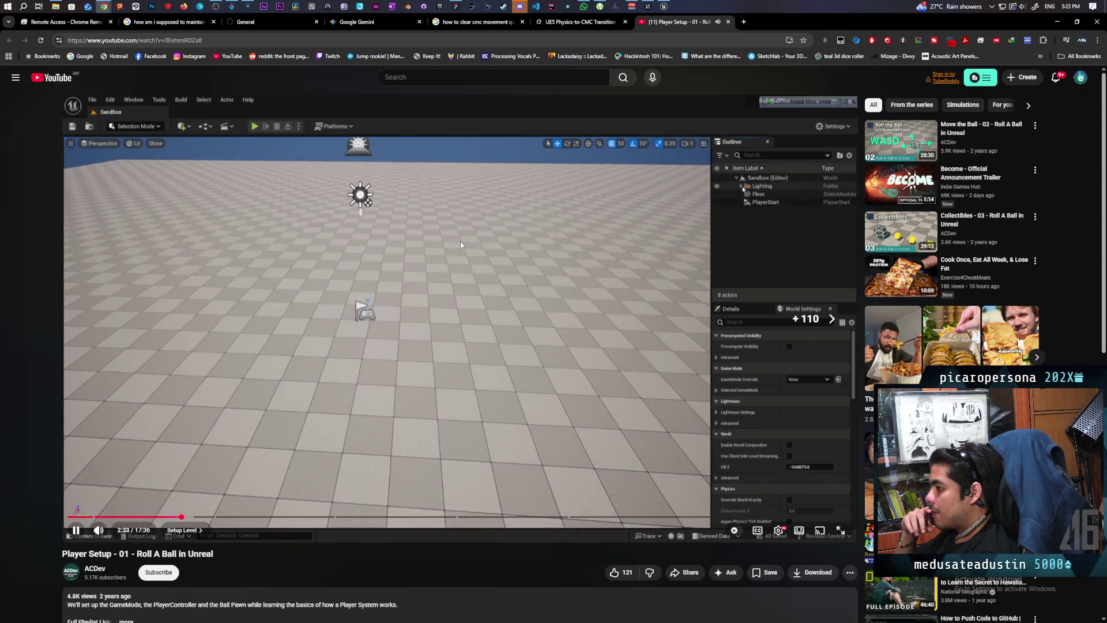
key(l)
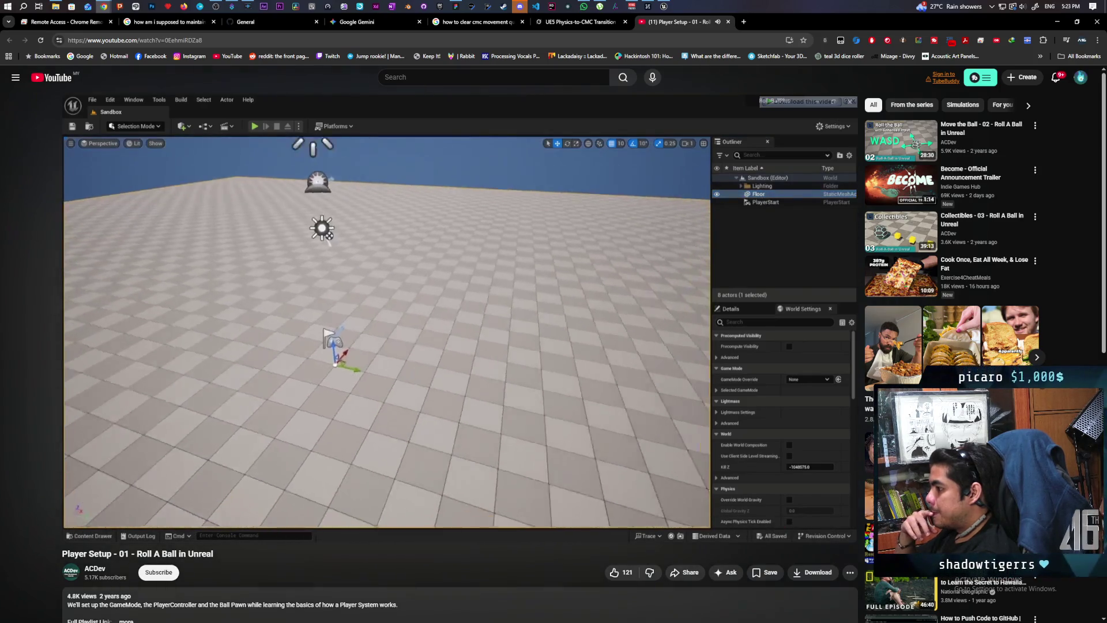
key(l)
key(l)
key(l)
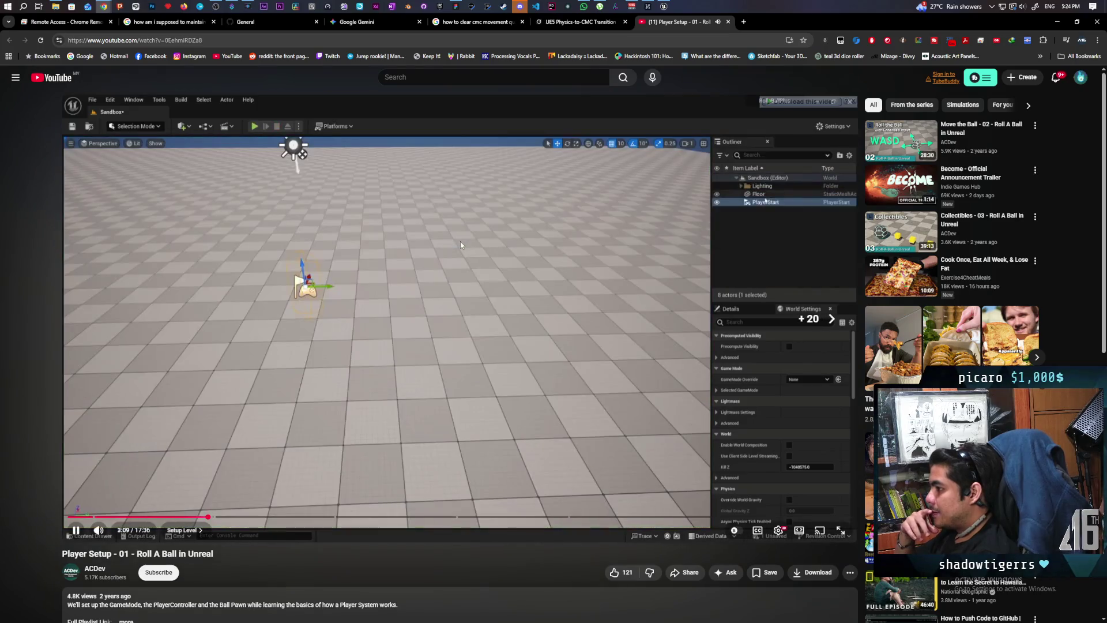
key(l)
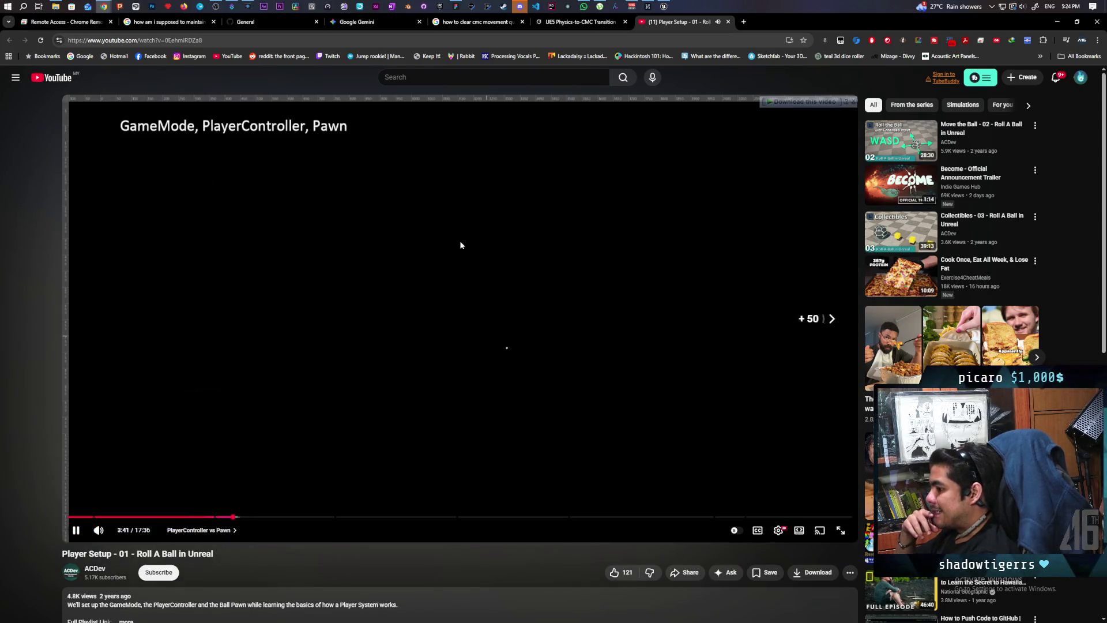
key(l)
key(l)
key(l)
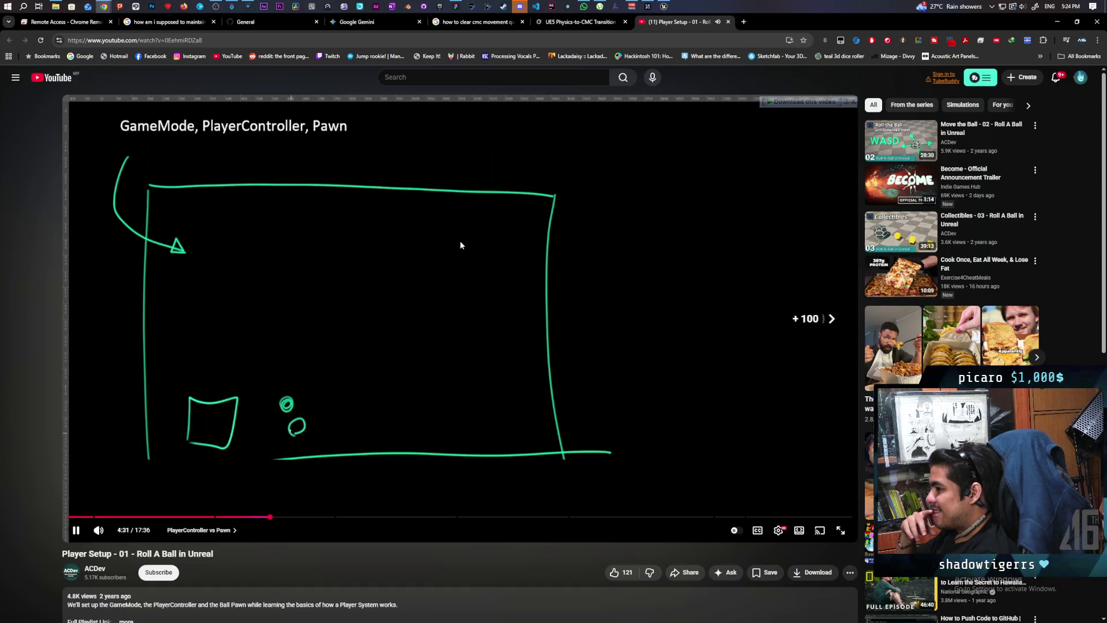
key(l)
key(l)
key(l)
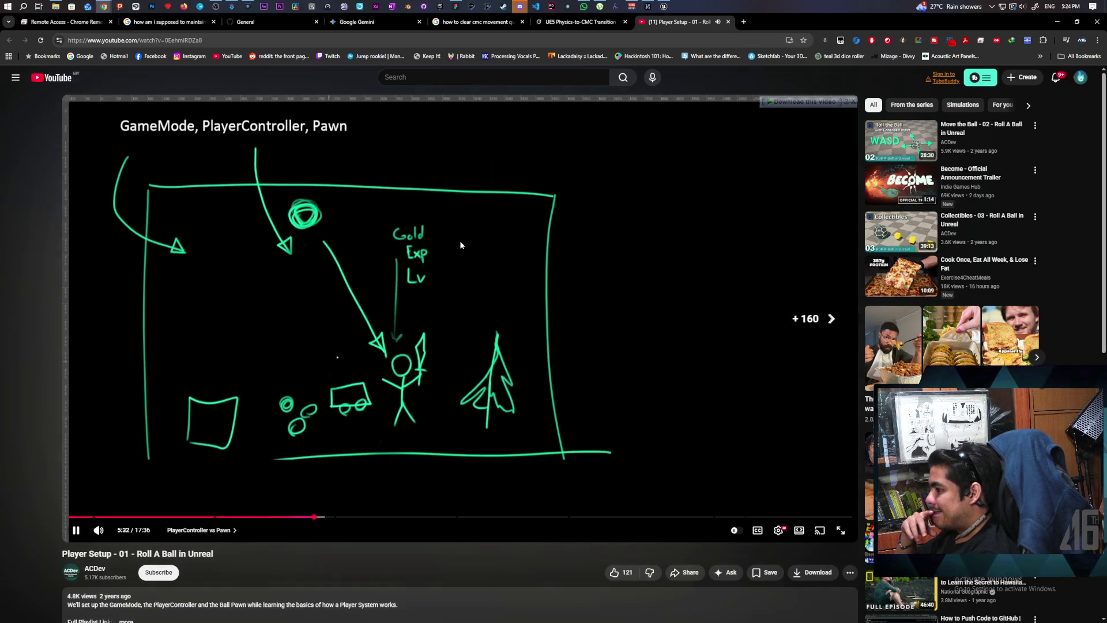
key(l)
key(l)
key(l)
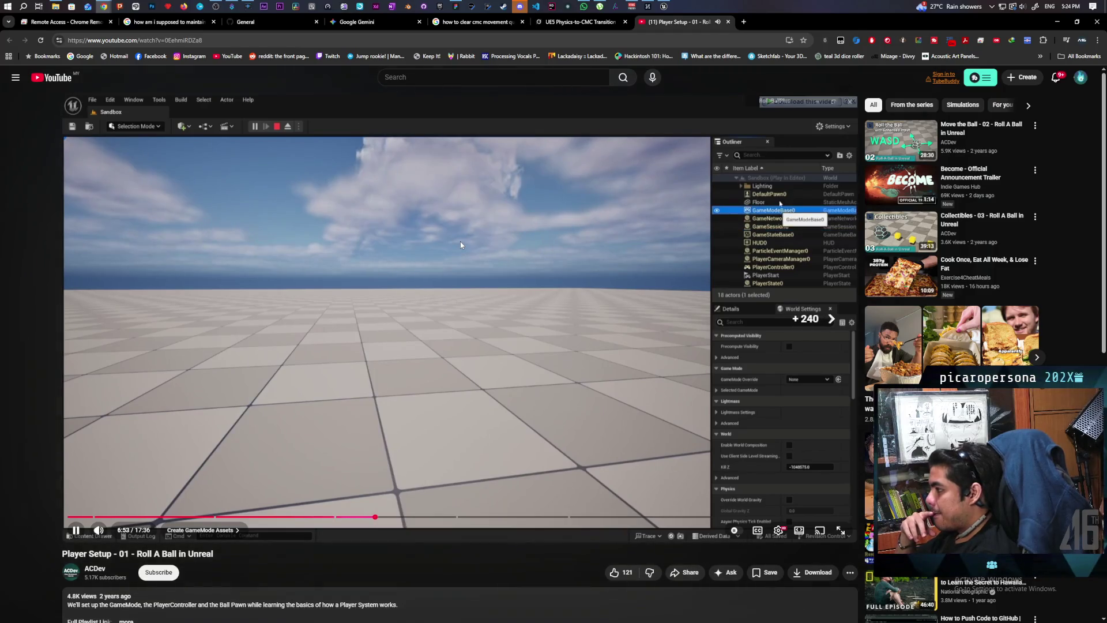
key(l)
key(l)
key(l)
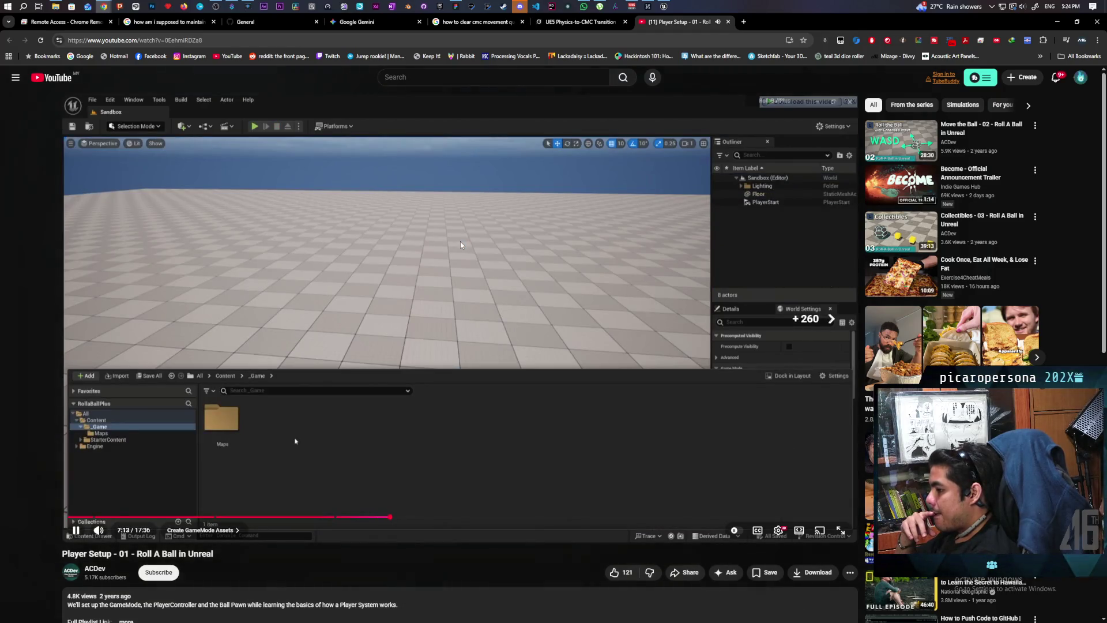
key(l)
key(l)
key(l)
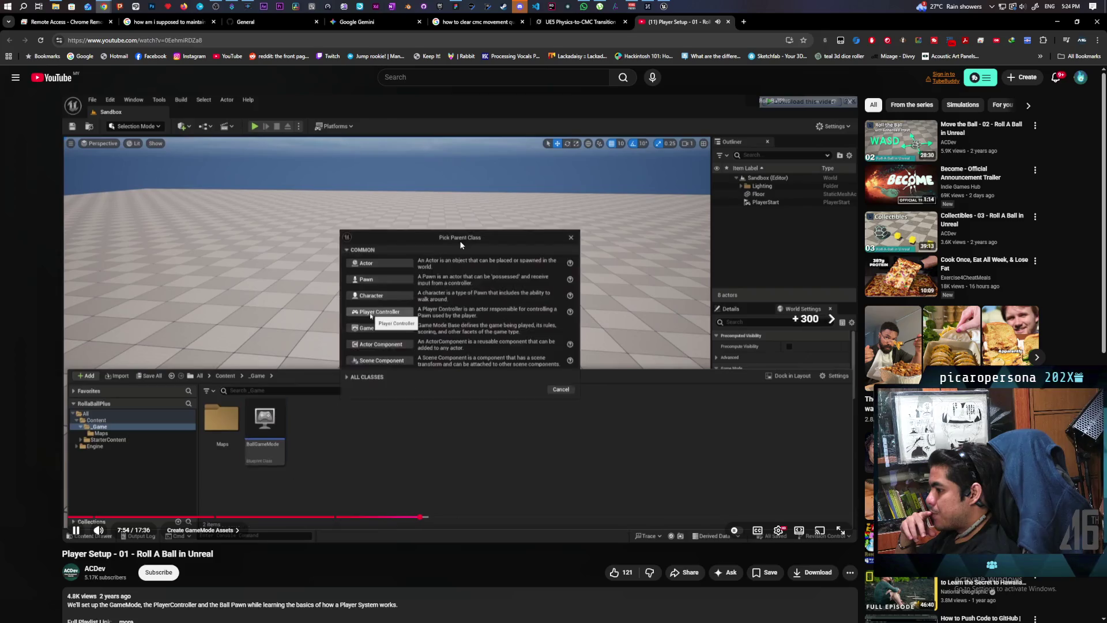
key(l)
key(l)
key(l)
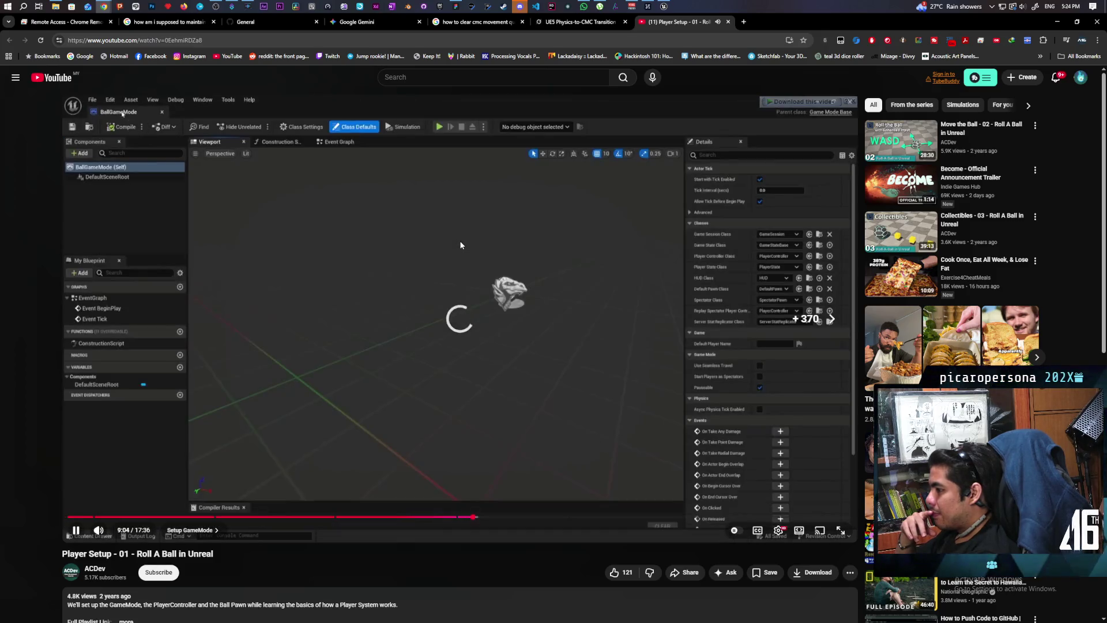
key(l)
key(l)
key(l)
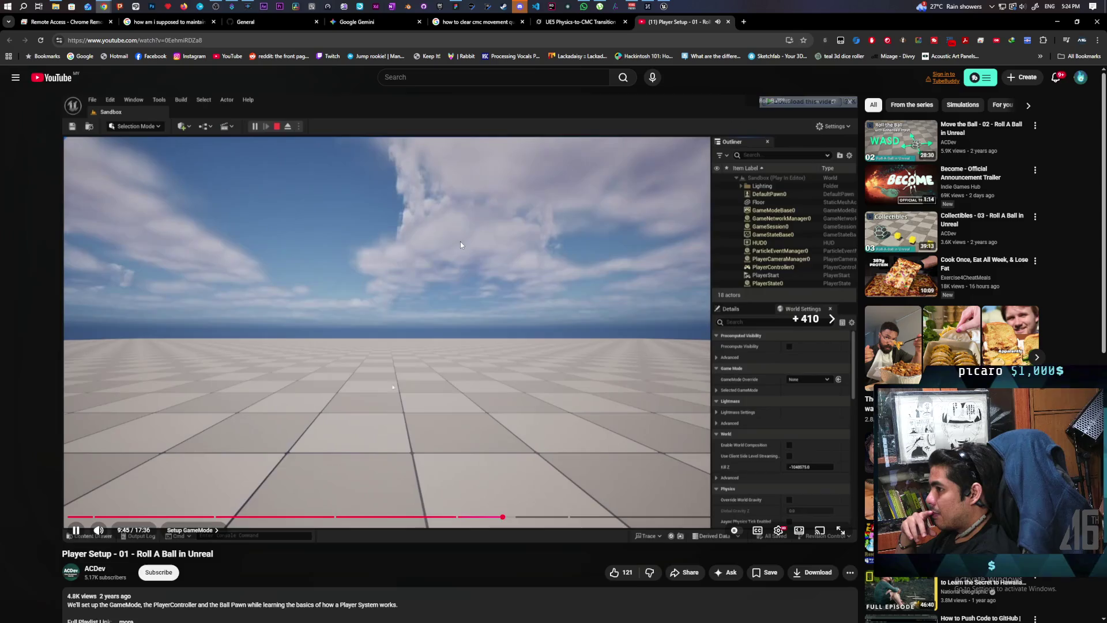
key(l)
key(l)
key(l)
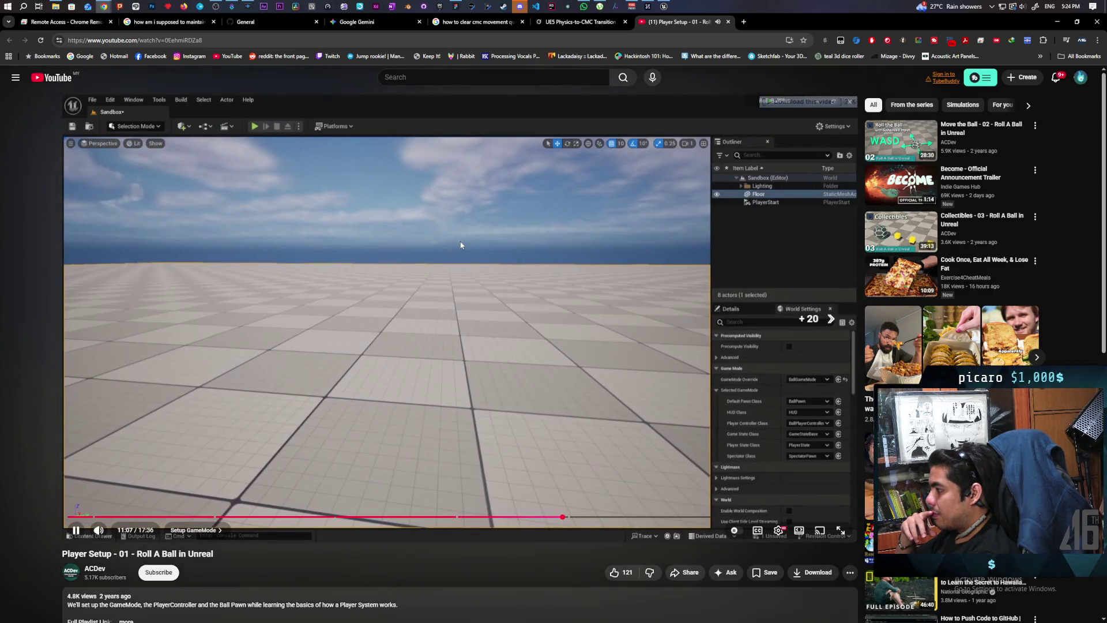
key(l)
key(l)
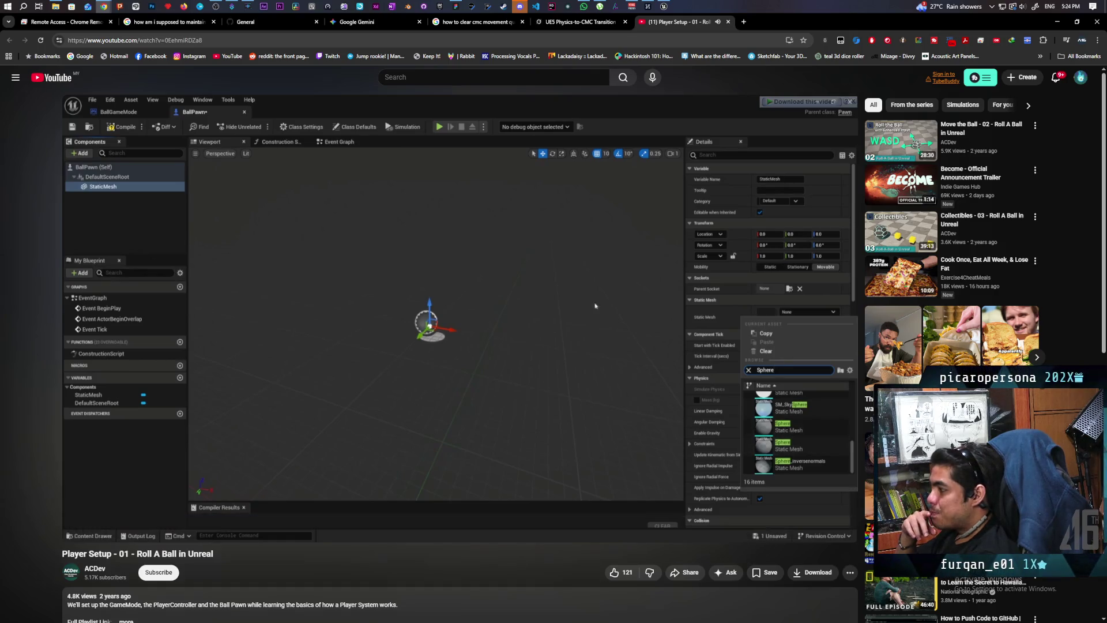
Step: Seek past the sphere mesh, physics and collision setup to the 17:36 end screen
key(l)
key(l)
key(l)
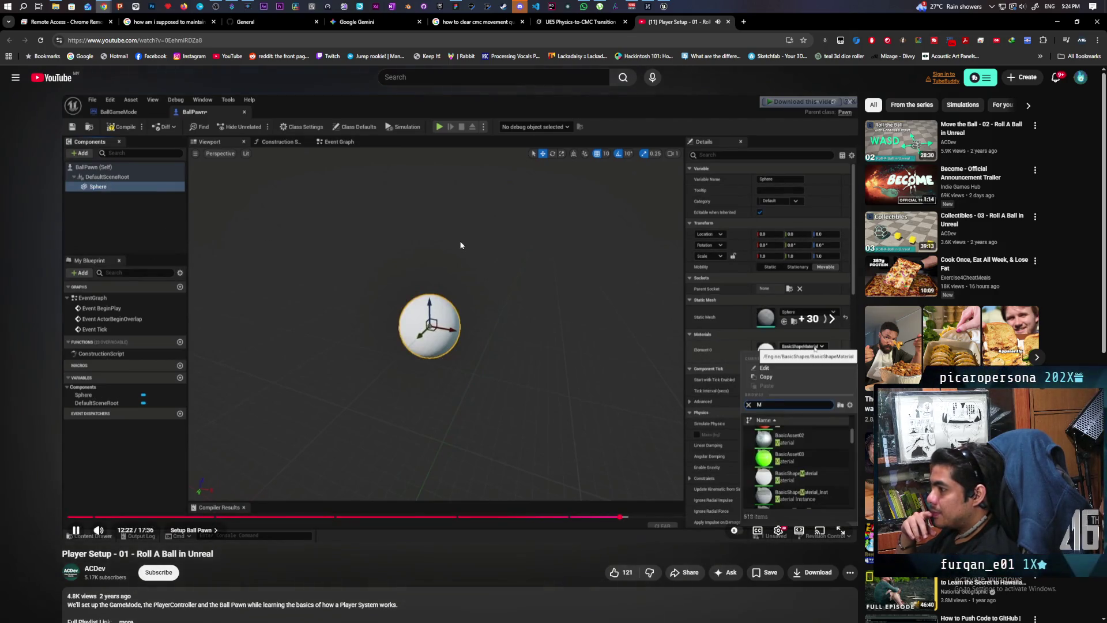
key(l)
key(l)
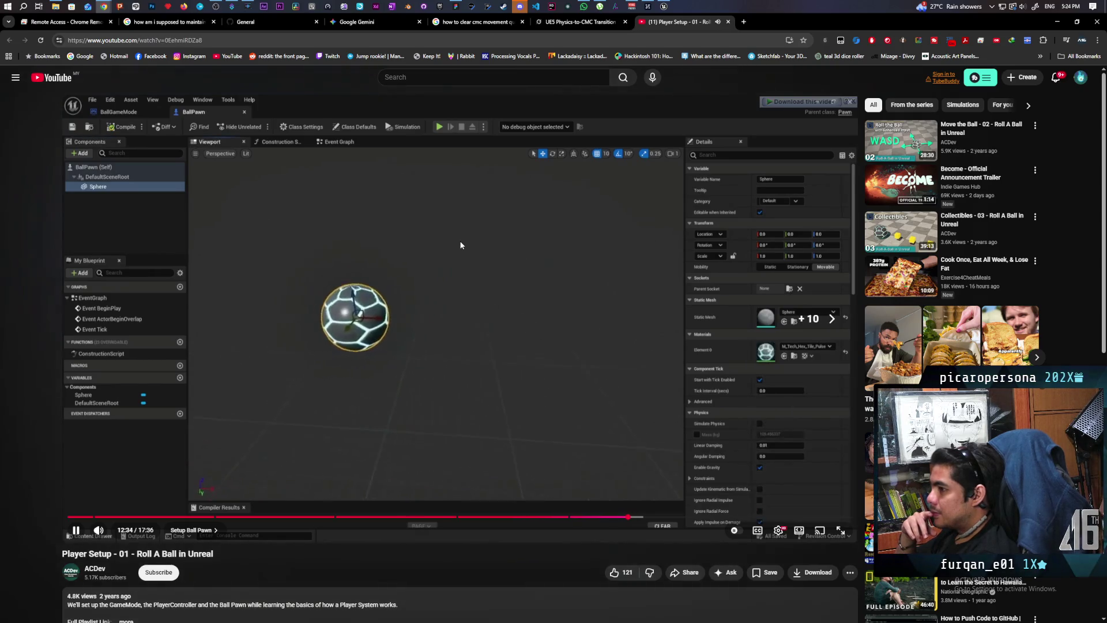
key(l)
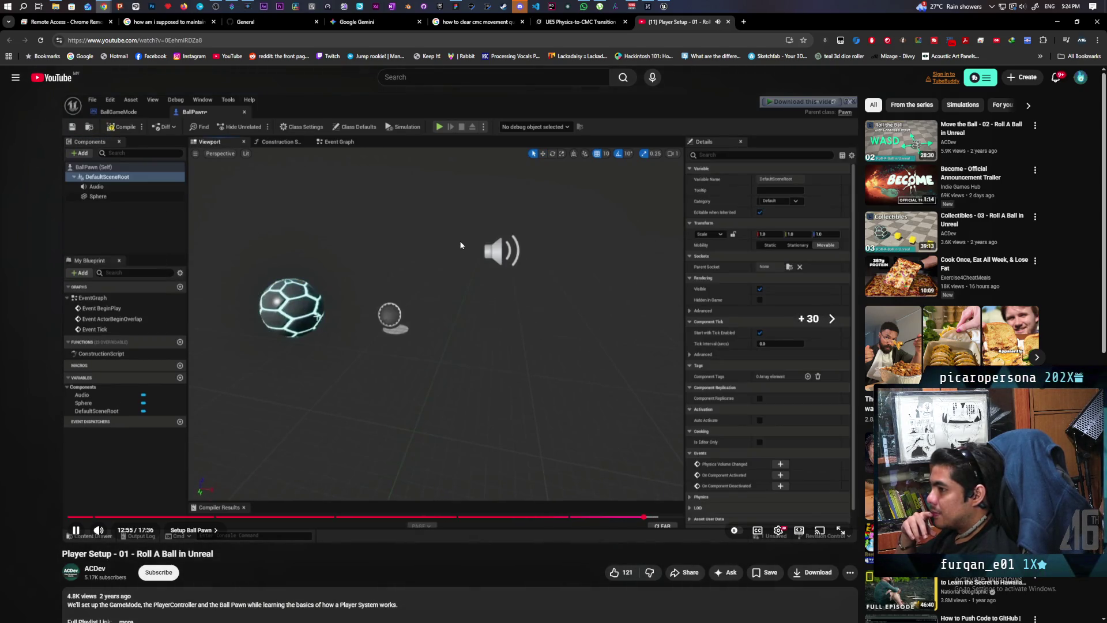
key(l)
key(l)
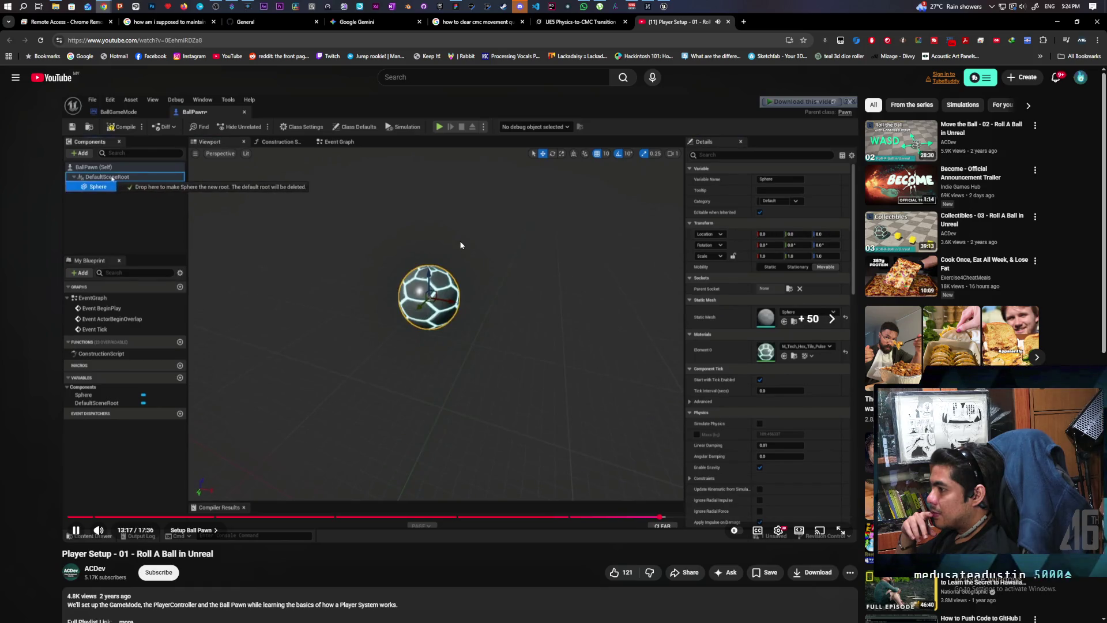
key(l)
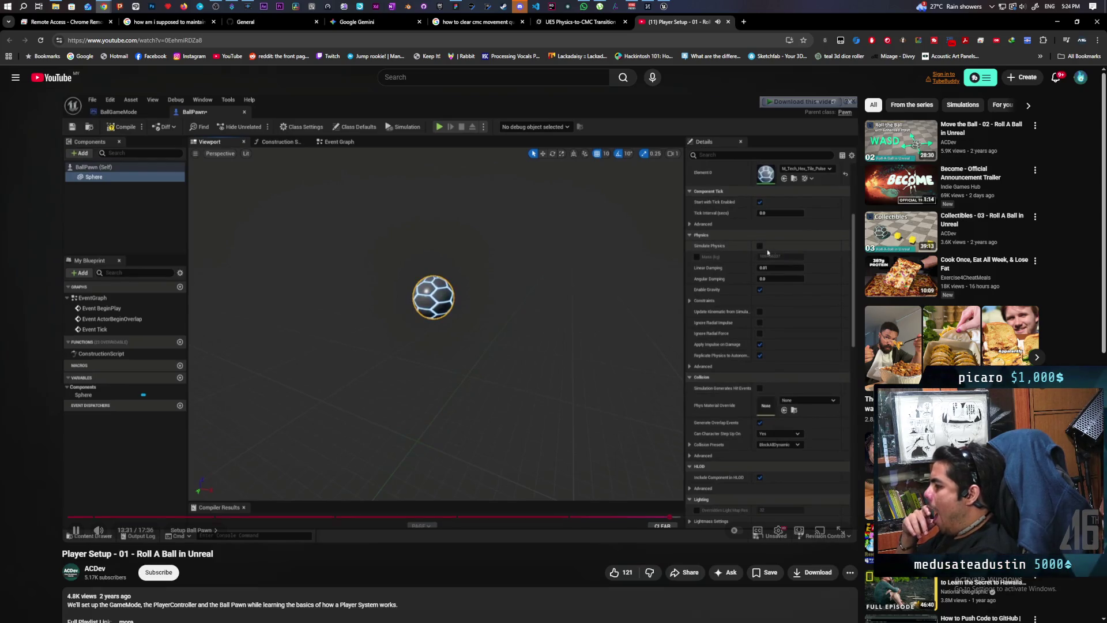
key(l)
key(l)
key(l)
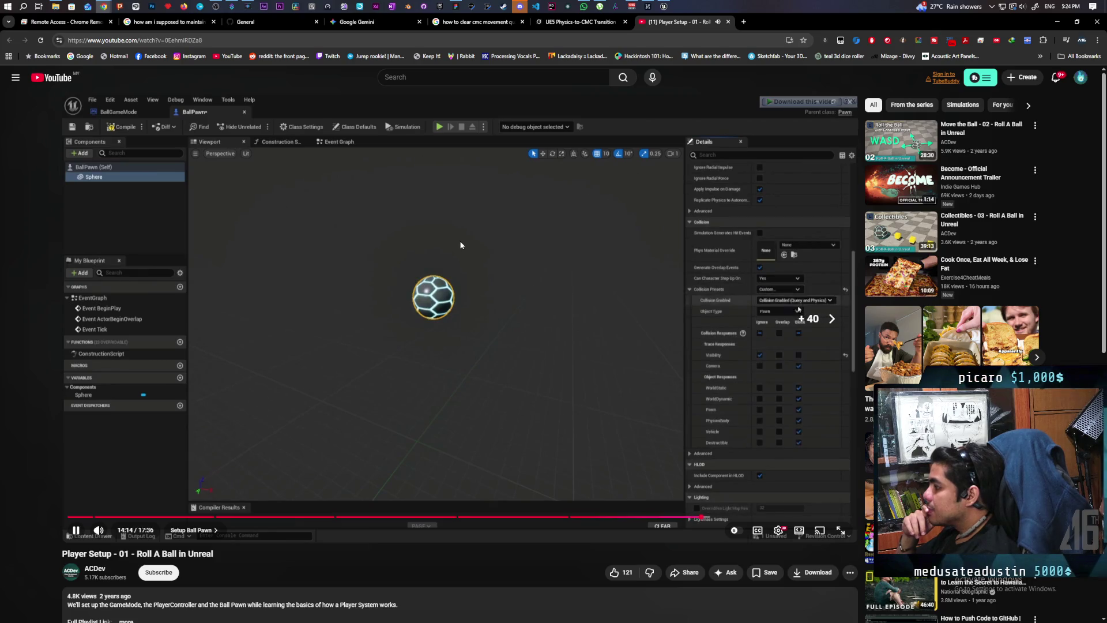
key(l)
key(l)
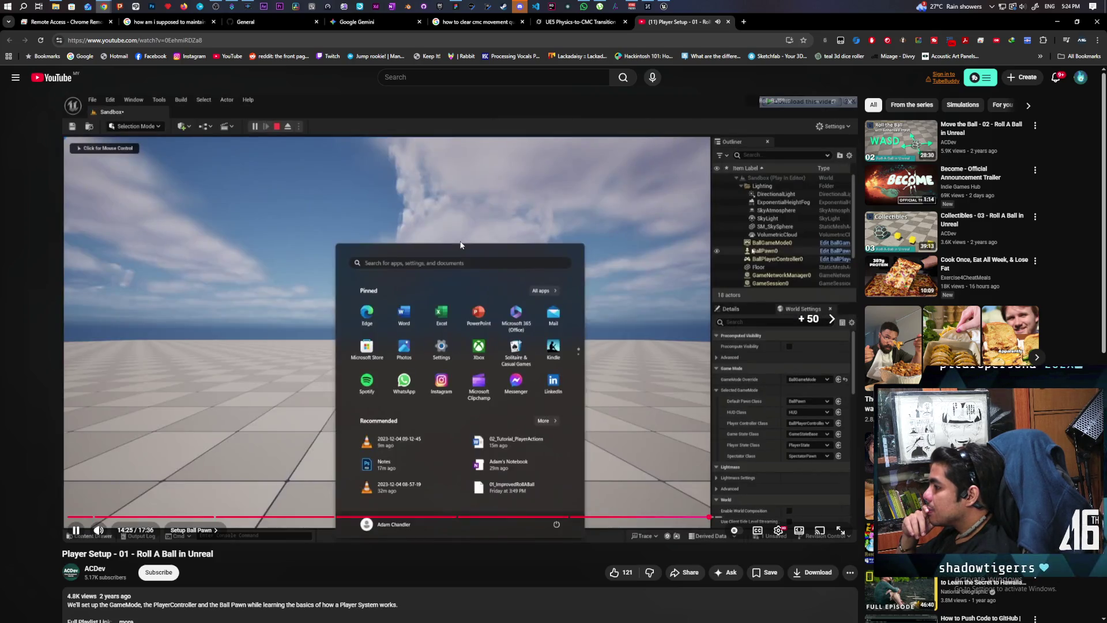
key(l)
key(l)
key(l)
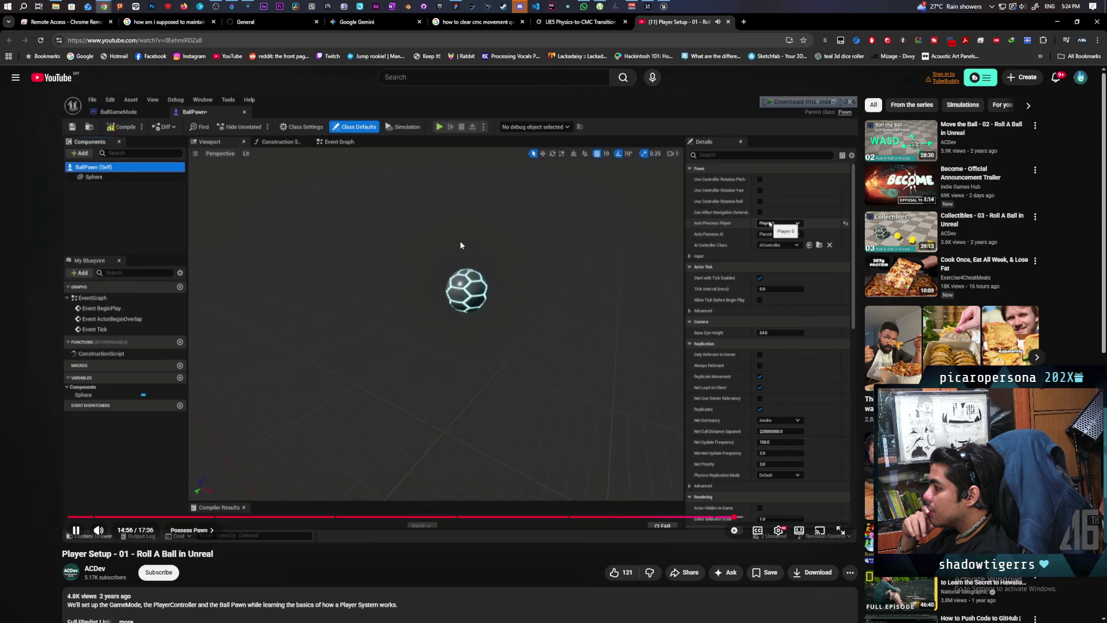
key(l)
key(l)
key(l)
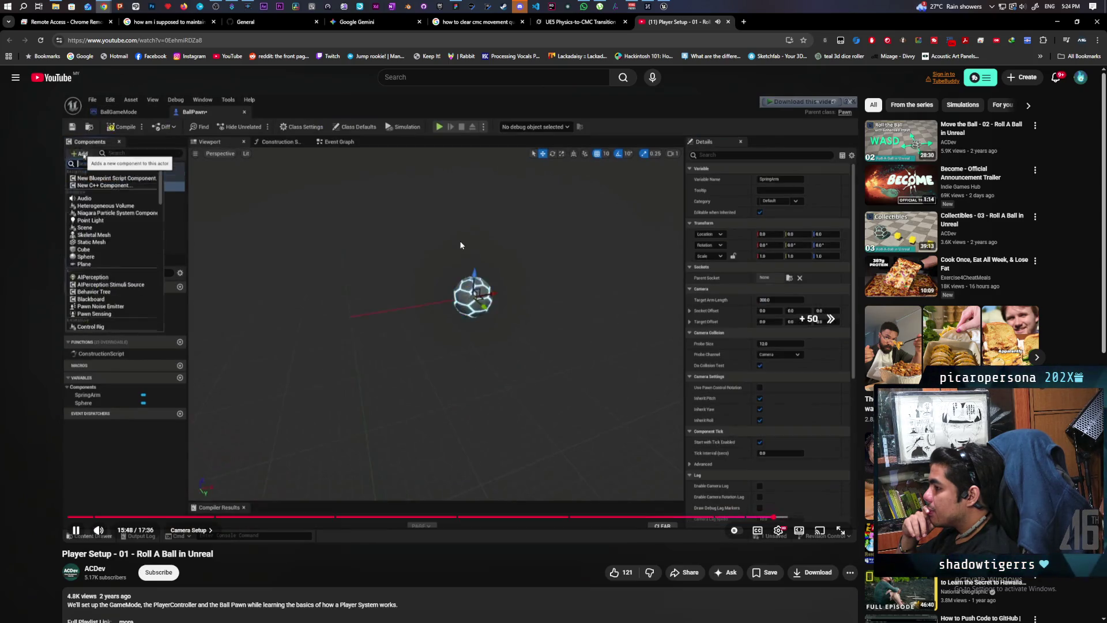
key(l)
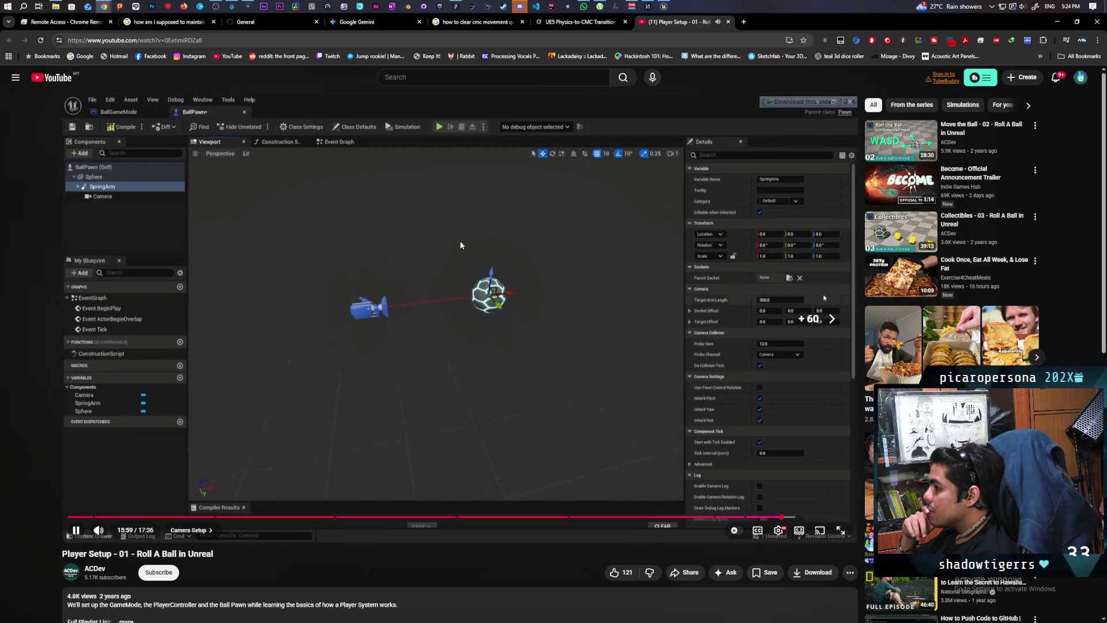
key(l)
key(l)
key(l)
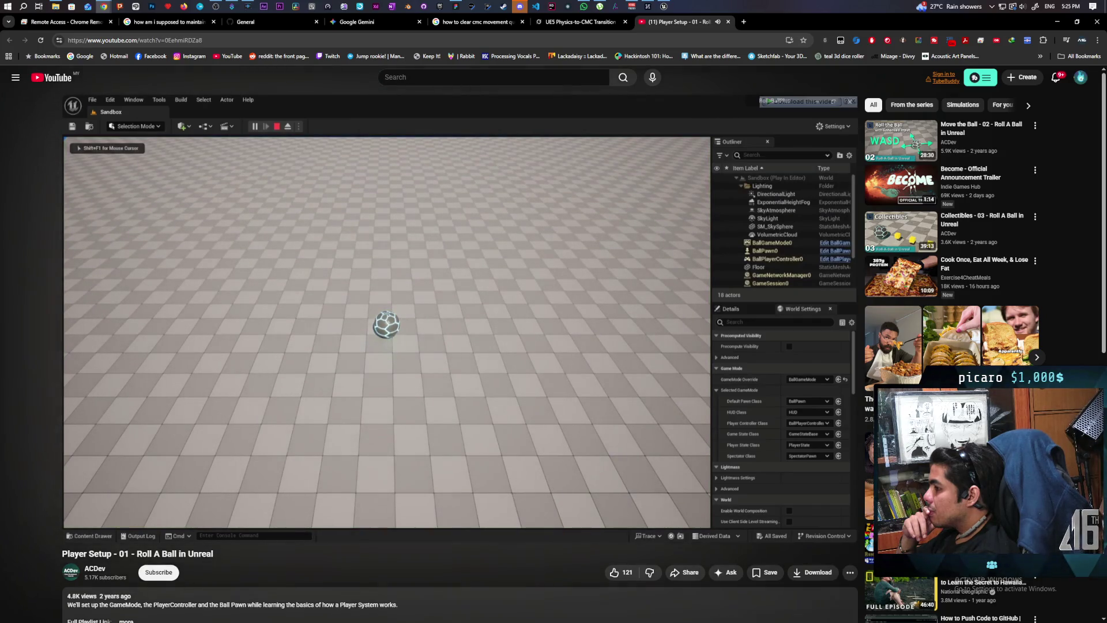
key(l)
key(l)
key(l)
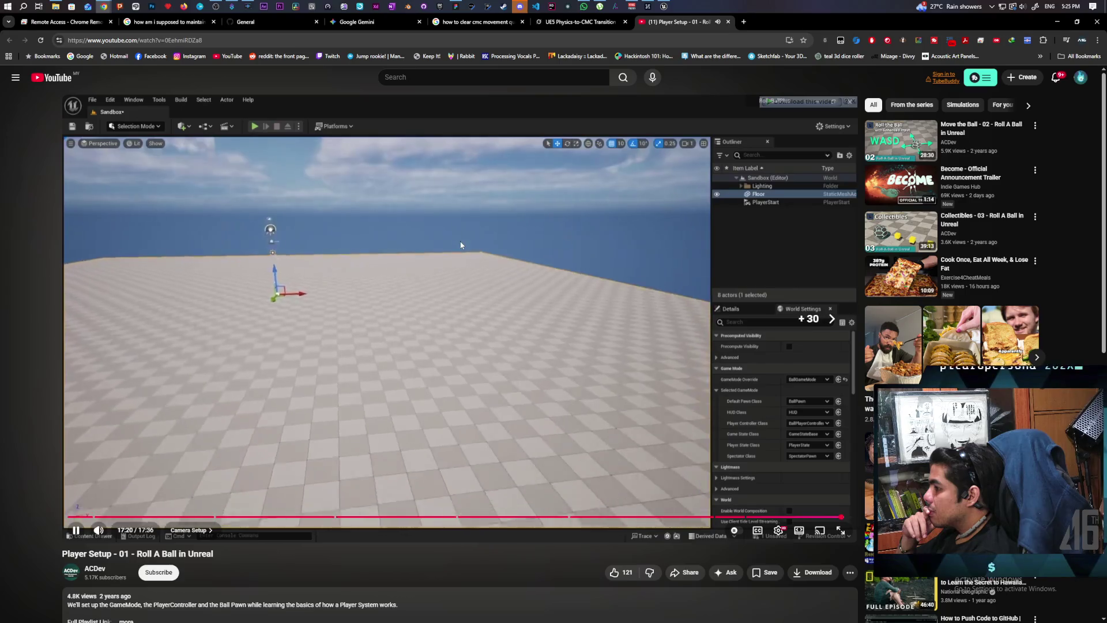
key(l)
key(l)
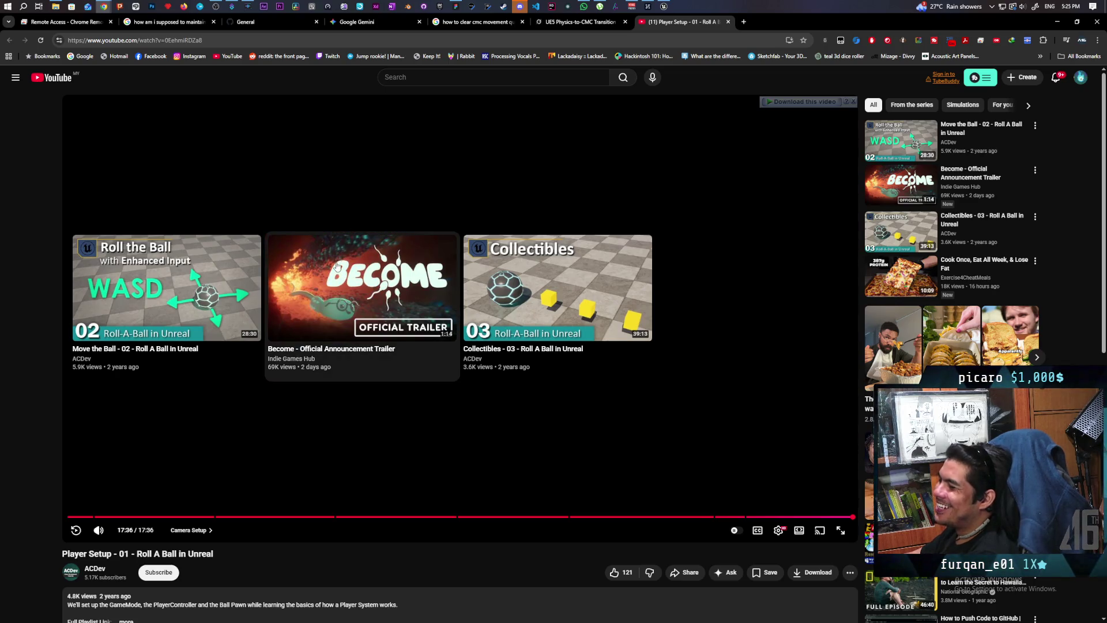
Step: Open the Become trailer in a background tab and close the finished tutorial tab
middle_click(322, 276)
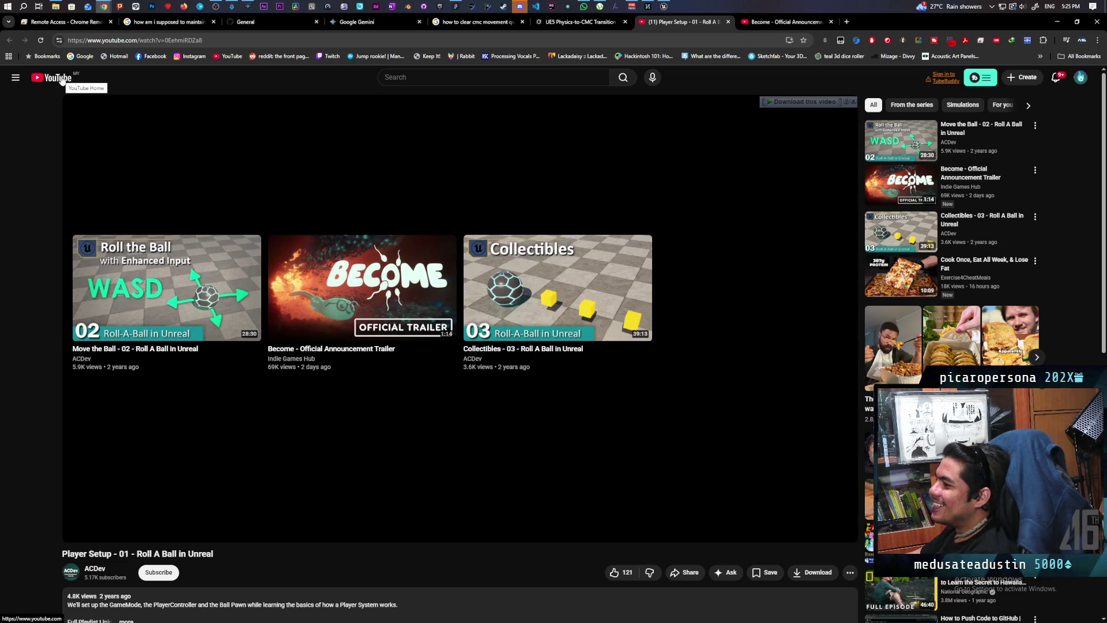
key(ctrl+w)
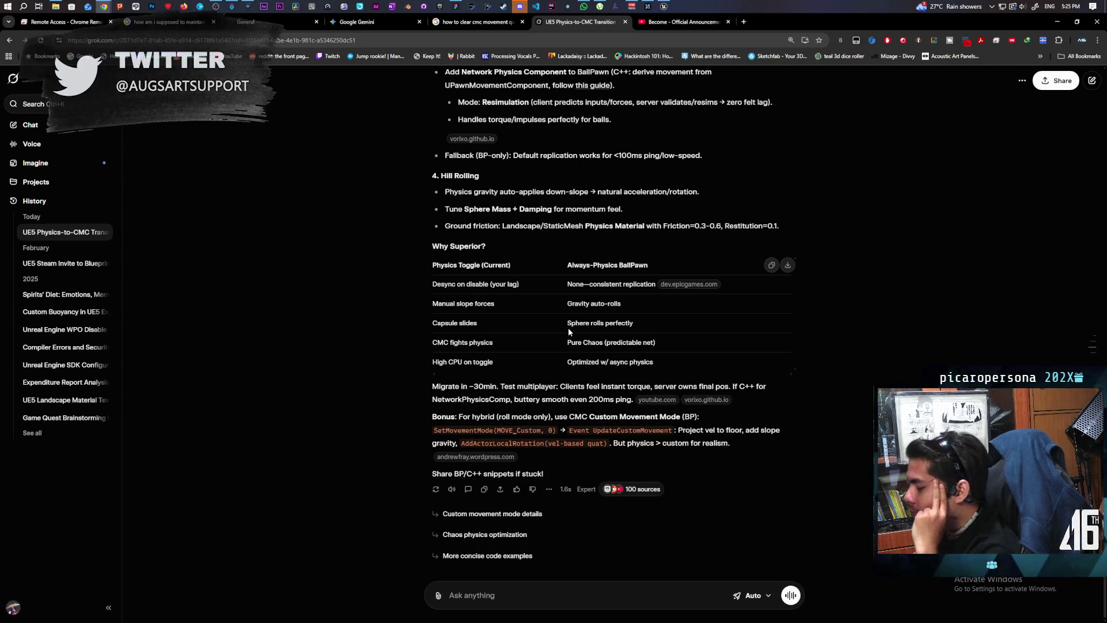
Step: Ask Grok 'is there not a way to properly clear whatever is being queued on sever?'
scroll(569, 331, up, 7)
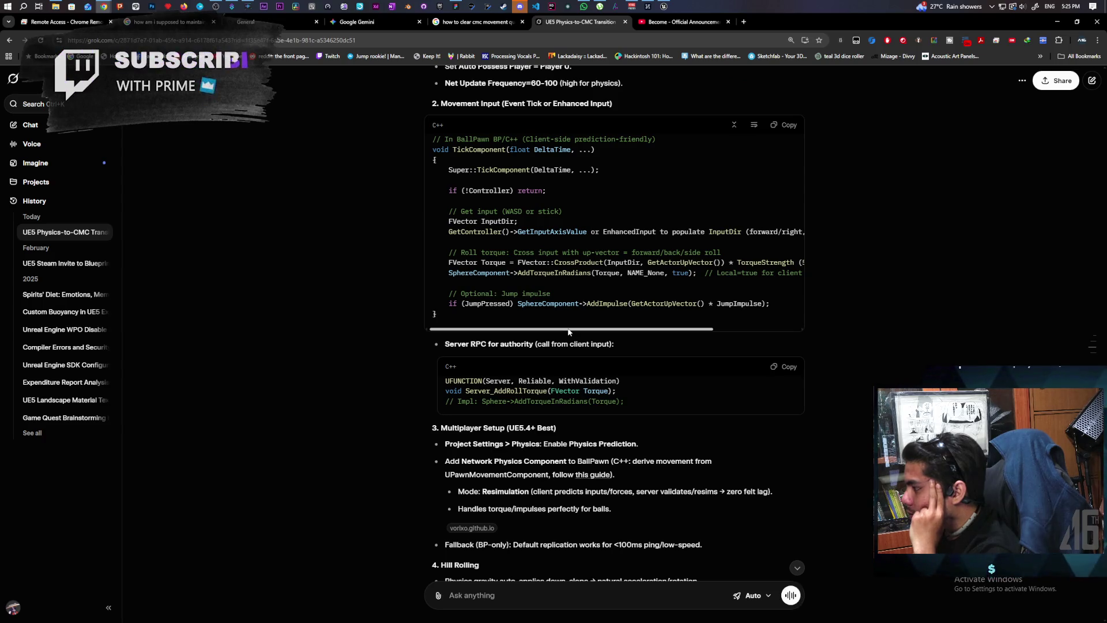
scroll(567, 331, up, 5)
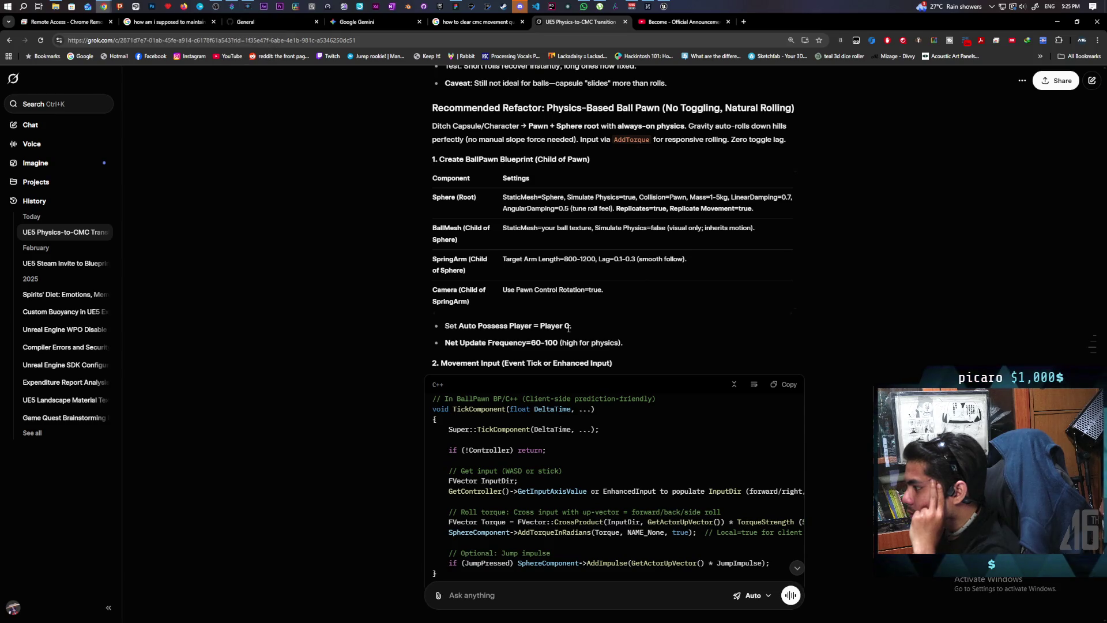
scroll(567, 330, down, 2)
scroll(566, 331, up, 3)
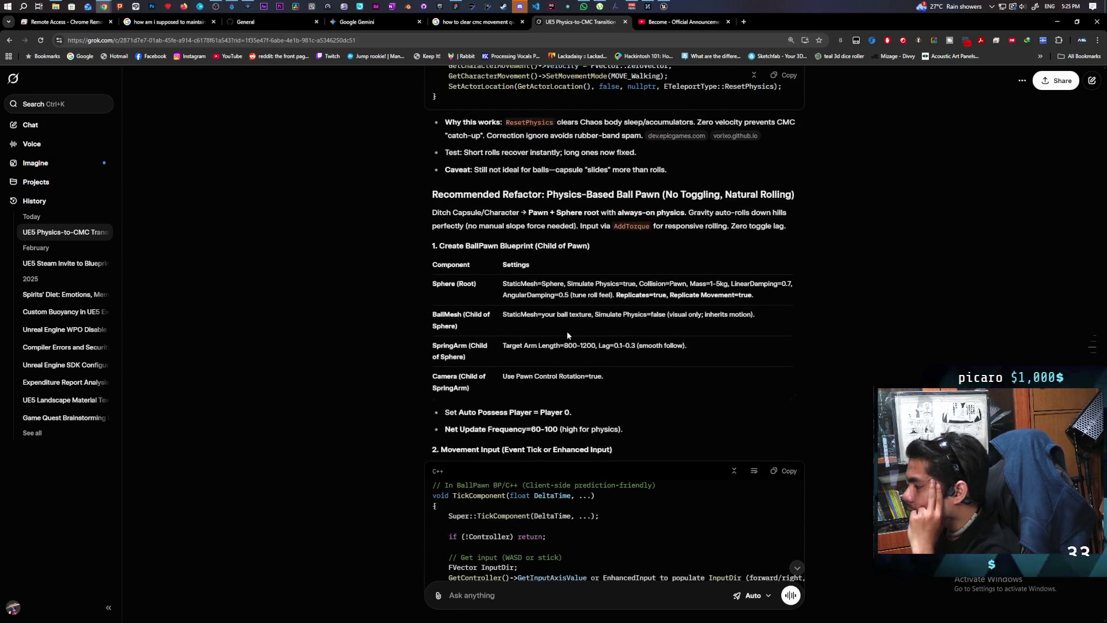
scroll(566, 331, down, 6)
scroll(566, 339, down, 6)
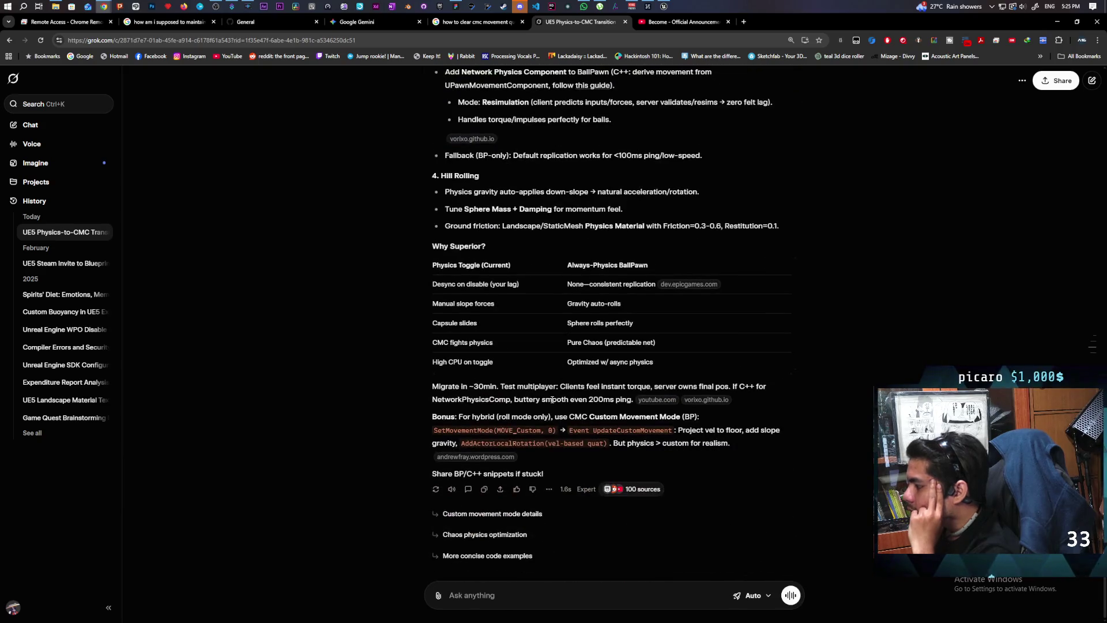
text(i)
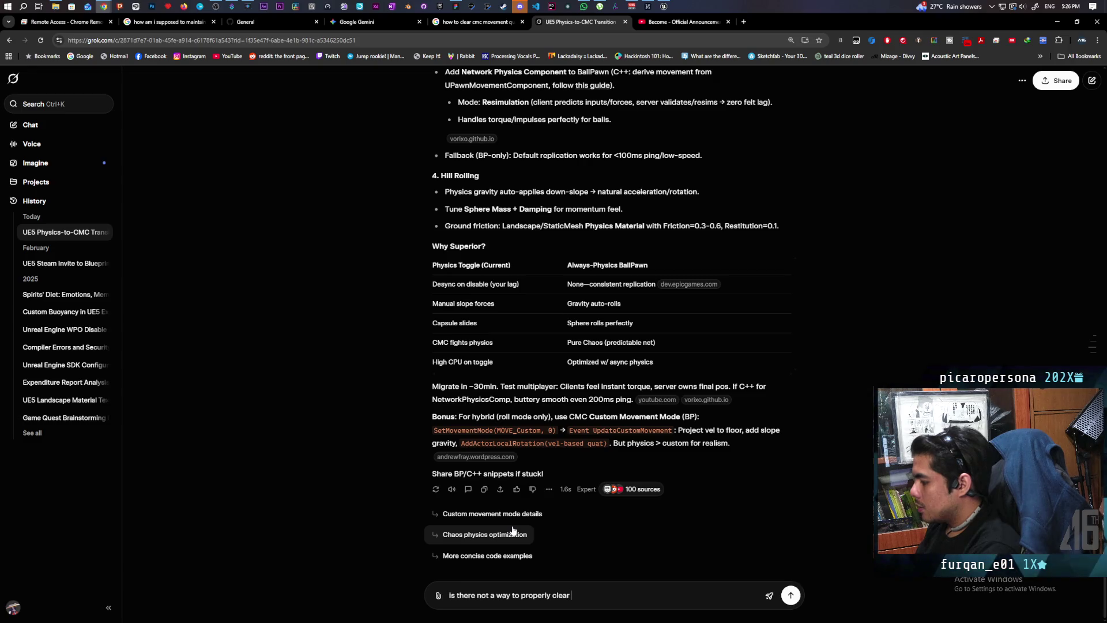
text(atever is being queued c)
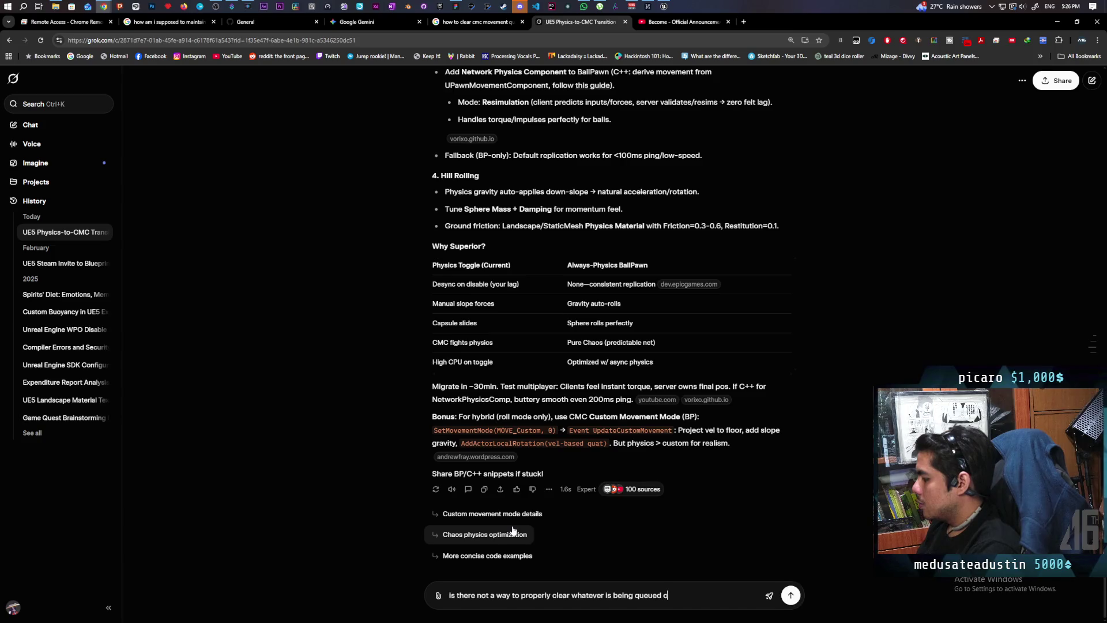
text(er)
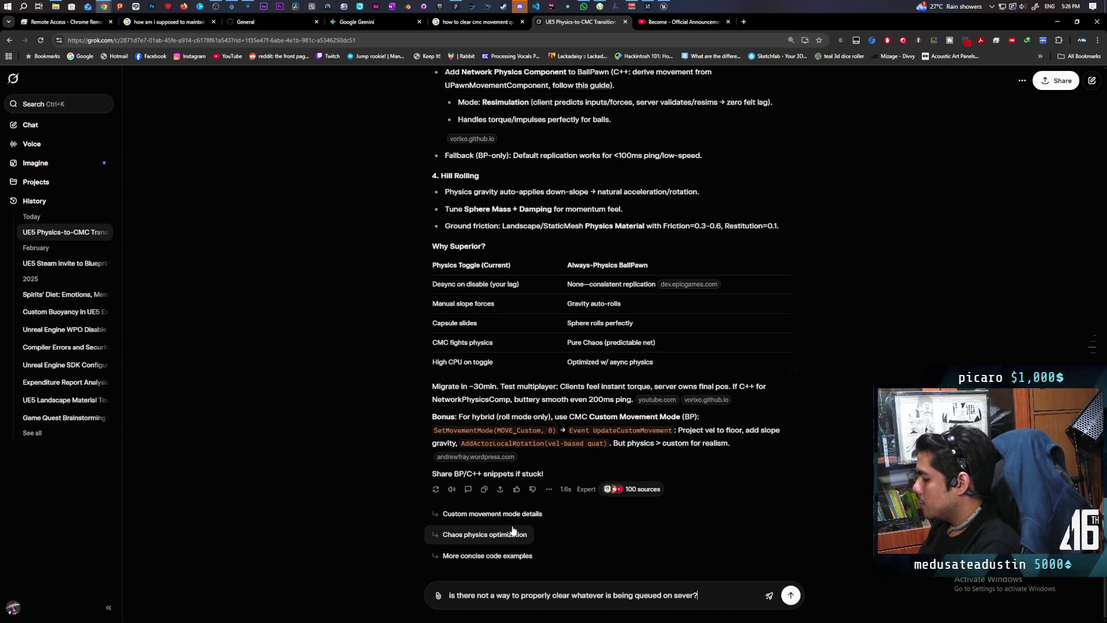
key(Return)
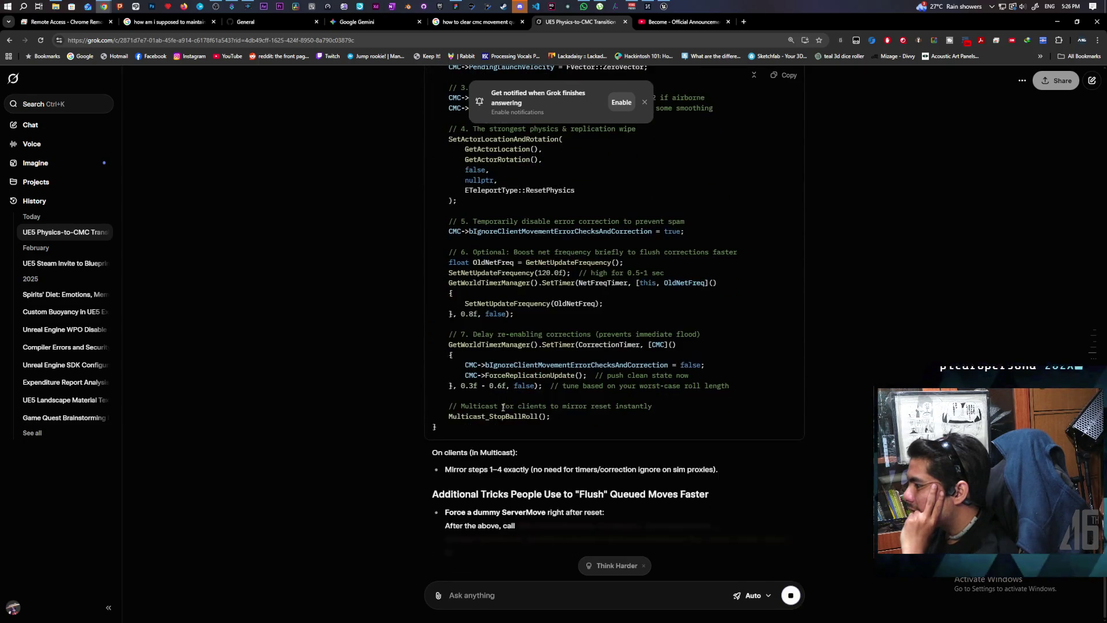
Step: Read Grok's Stronger Reset Sequence C++ snippet, then return to the BP_Oni Blueprint editor
scroll(502, 407, up, 15)
scroll(502, 407, up, 3)
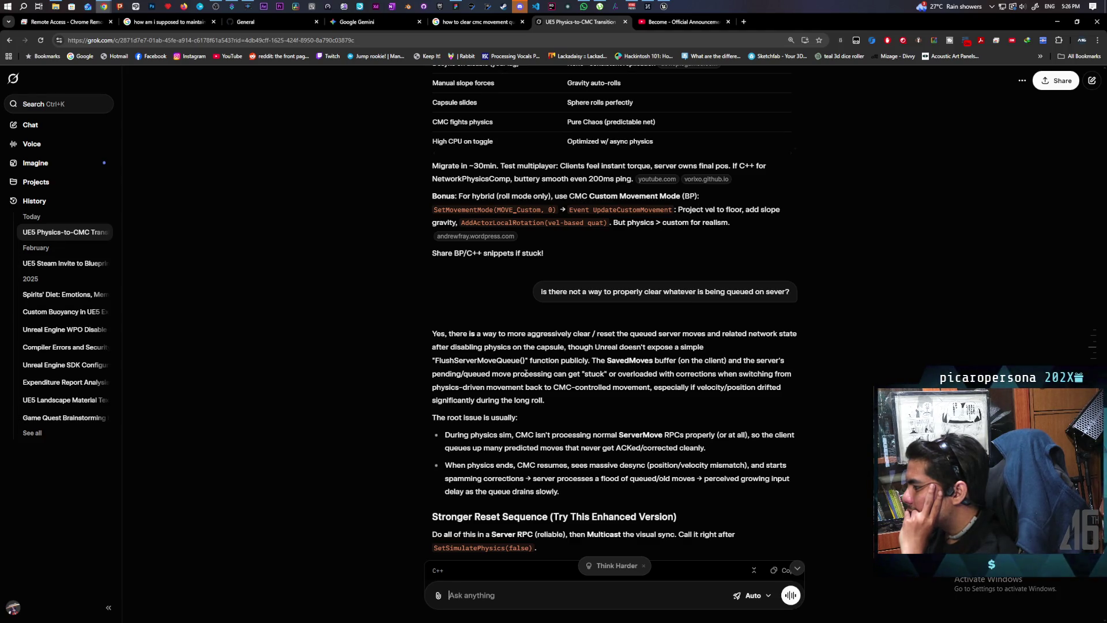
scroll(525, 374, down, 2)
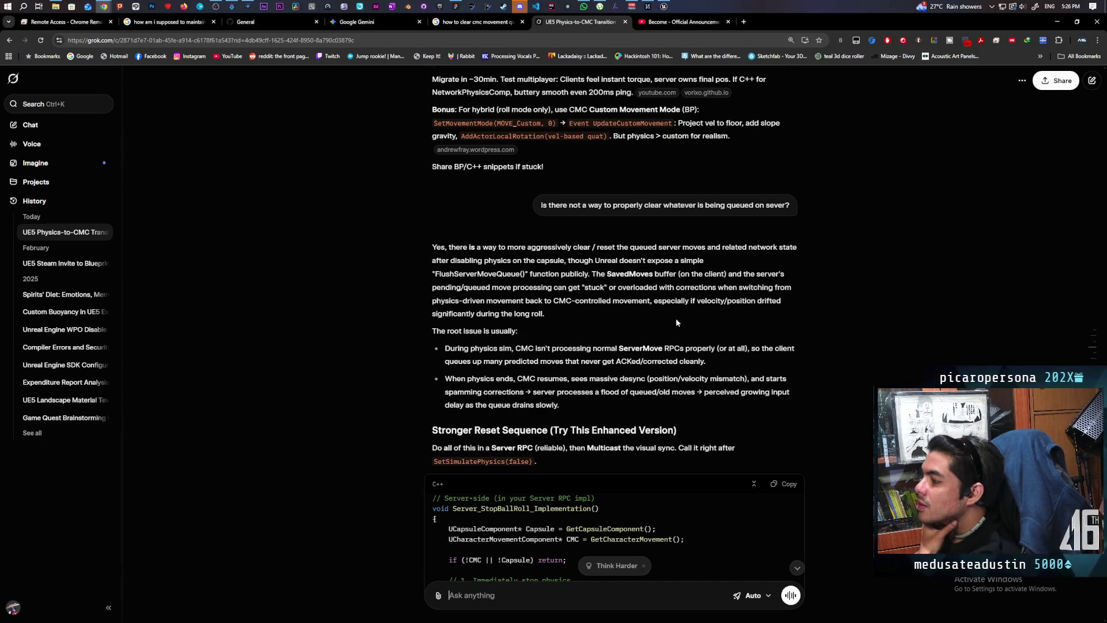
scroll(676, 320, down, 2)
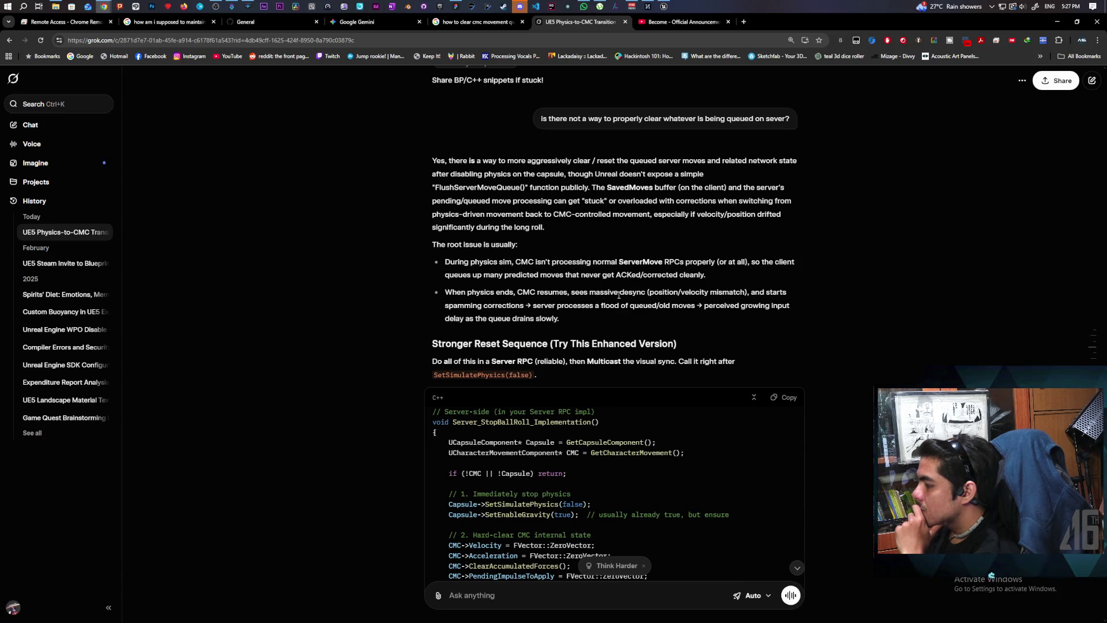
key(alt+Tab)
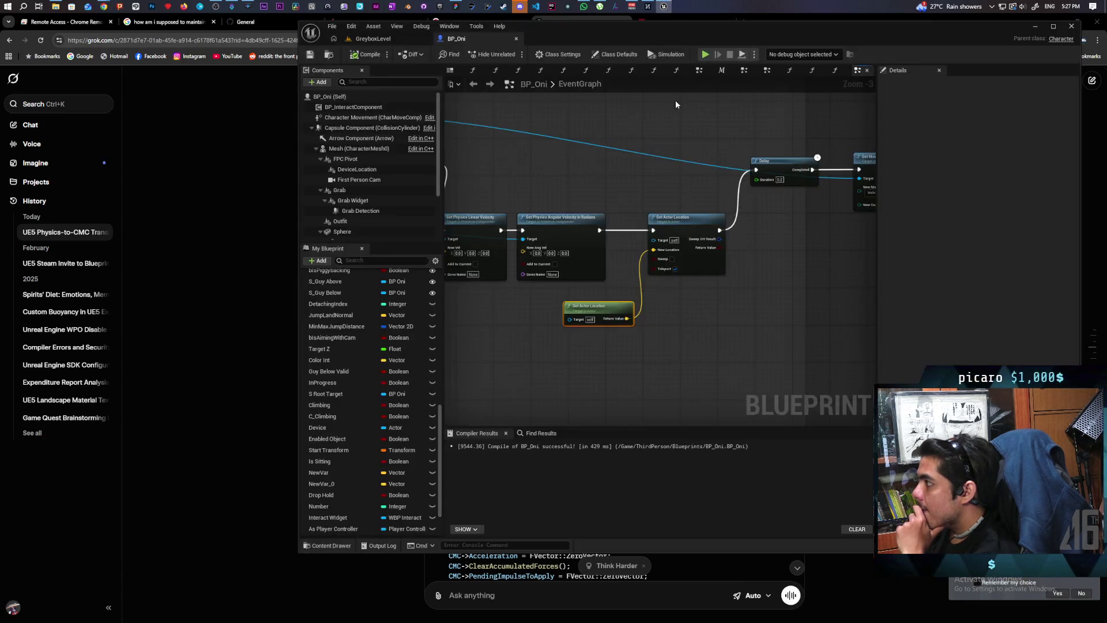
Step: Add a Character Movement Deactivate node that runs right before S Set Physics
scroll(573, 162, down, 2)
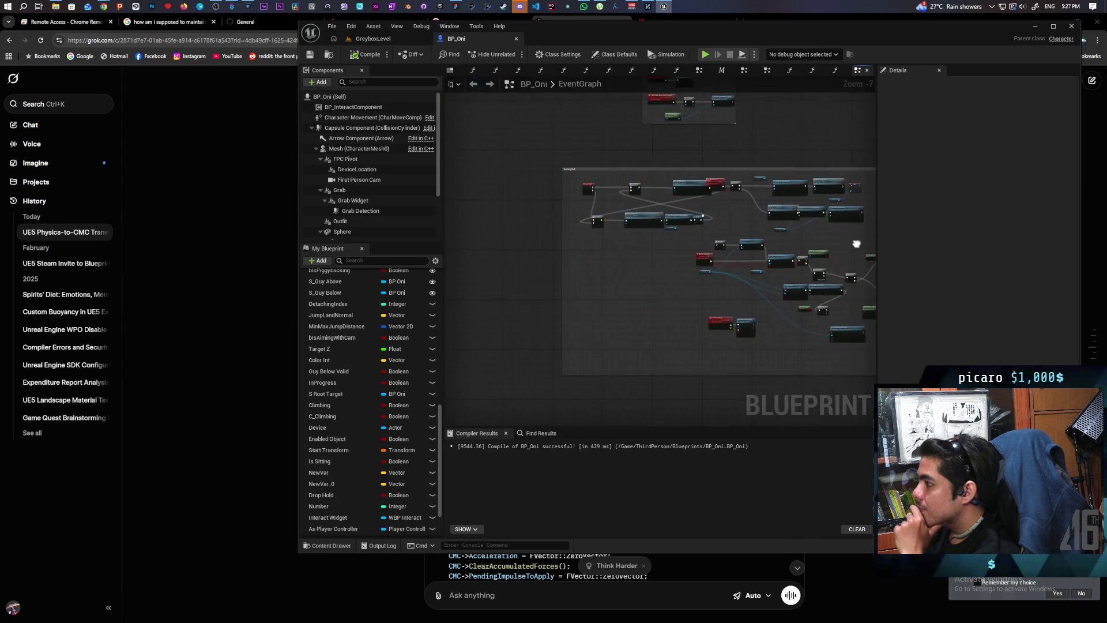
scroll(642, 215, up, 1)
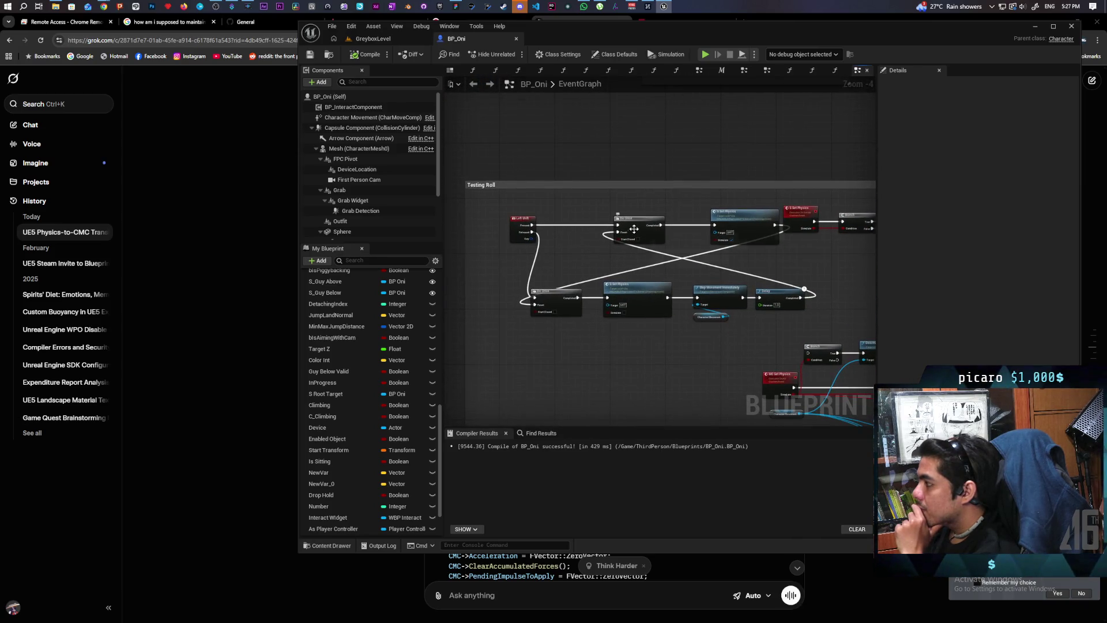
click(634, 226)
drag(851, 273, 538, 277)
mouse_move(682, 271)
mouse_down()
mouse_move(624, 261)
mouse_move(574, 171)
mouse_move(527, 145)
mouse_move(662, 167)
mouse_up()
scroll(661, 168, up, 2)
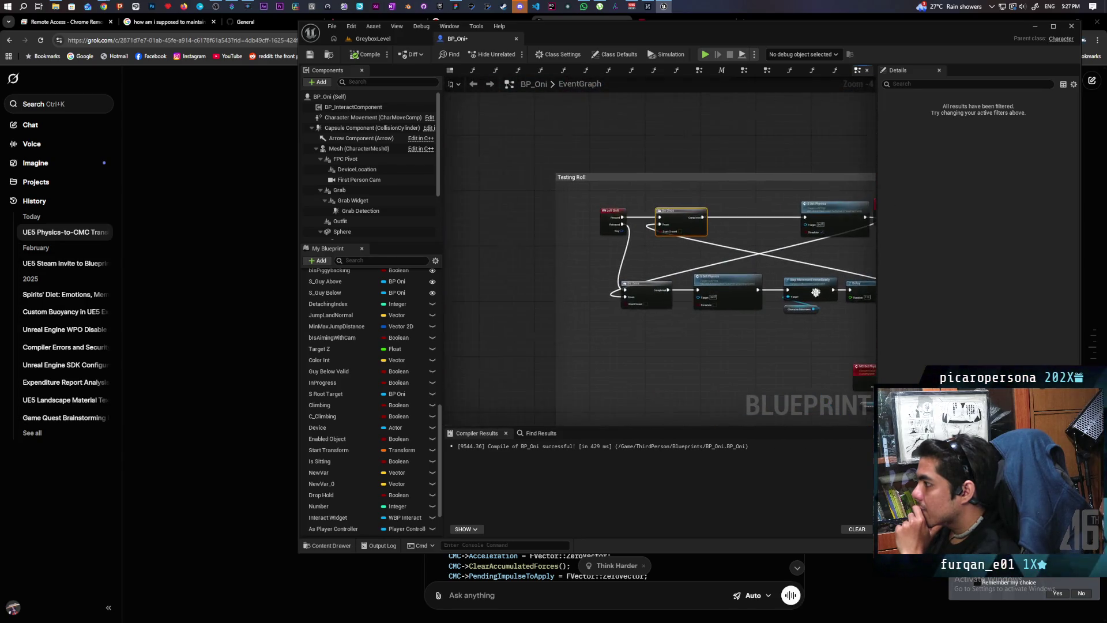
mouse_move(693, 304)
mouse_down()
mouse_move(589, 334)
mouse_move(659, 376)
mouse_move(673, 370)
mouse_move(610, 361)
mouse_move(656, 362)
mouse_move(538, 393)
mouse_move(654, 392)
mouse_up()
scroll(607, 337, down, 1)
scroll(673, 370, up, 1)
text(de)
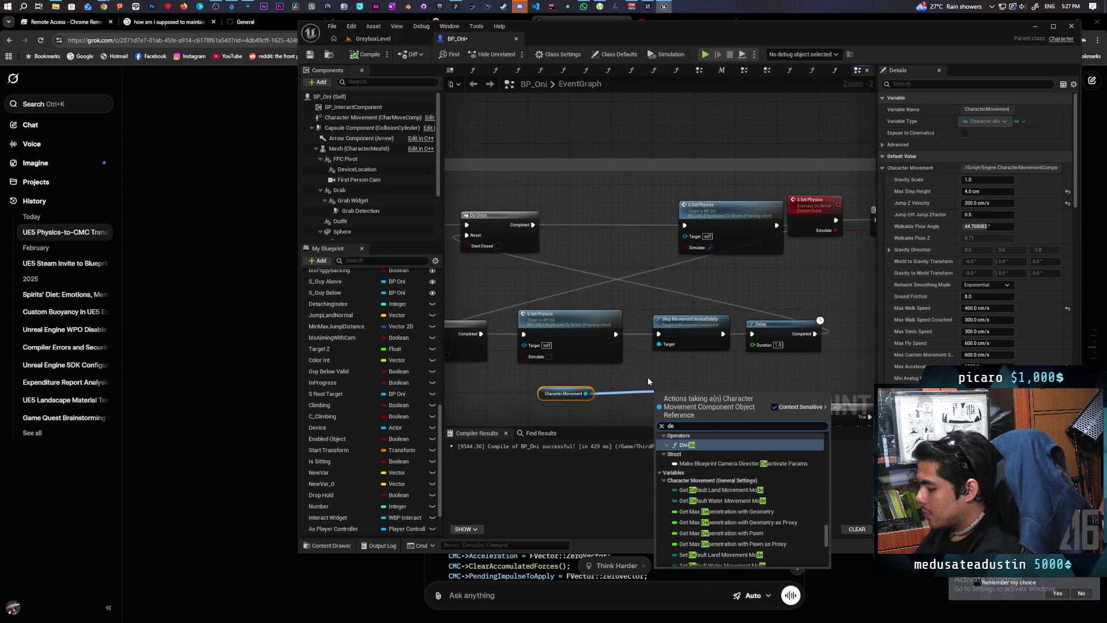
text(activate)
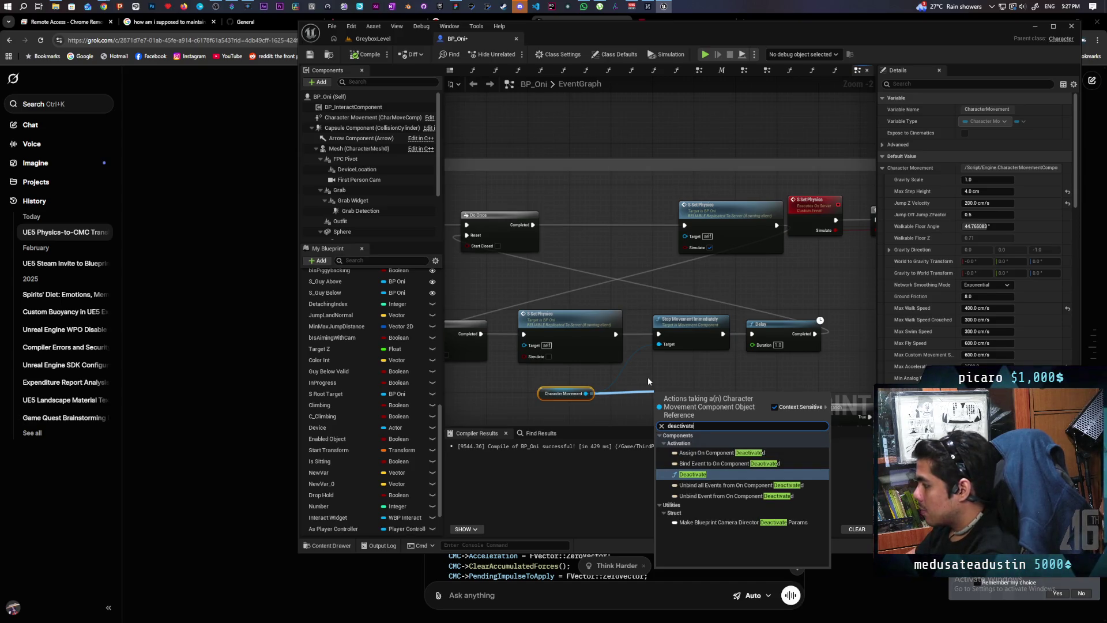
click(695, 474)
mouse_move(682, 404)
mouse_down()
mouse_move(586, 247)
mouse_move(604, 224)
mouse_up()
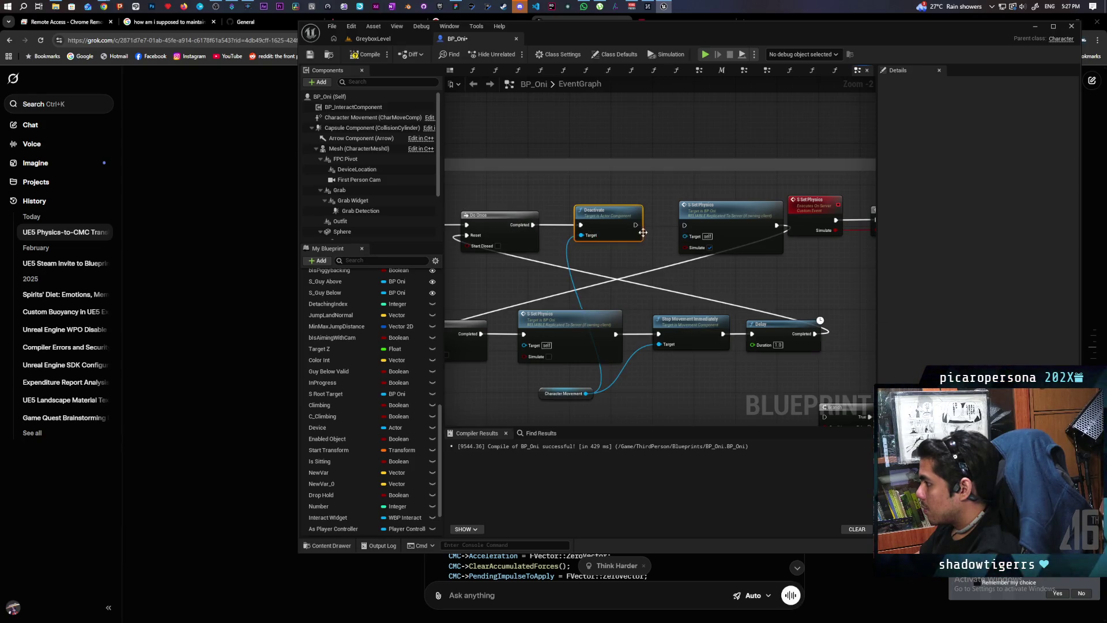
drag(636, 225, 686, 229)
Step: Insert Set Active with Reset checked between Stop Movement Immediately and Delay
scroll(659, 343, down, 1)
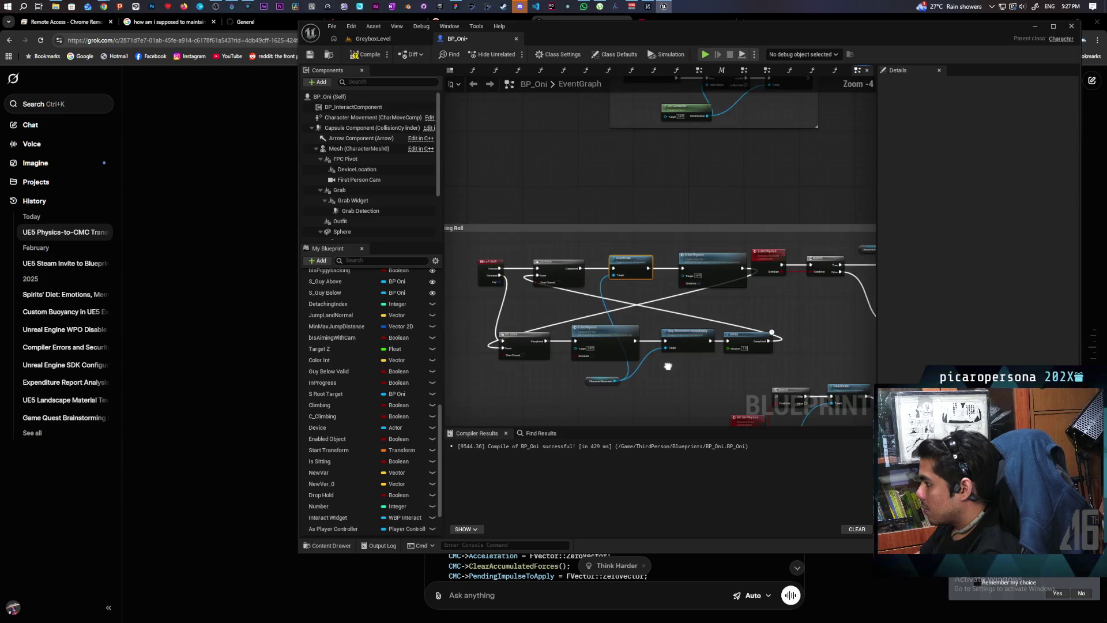
scroll(658, 343, up, 1)
drag(658, 343, 691, 333)
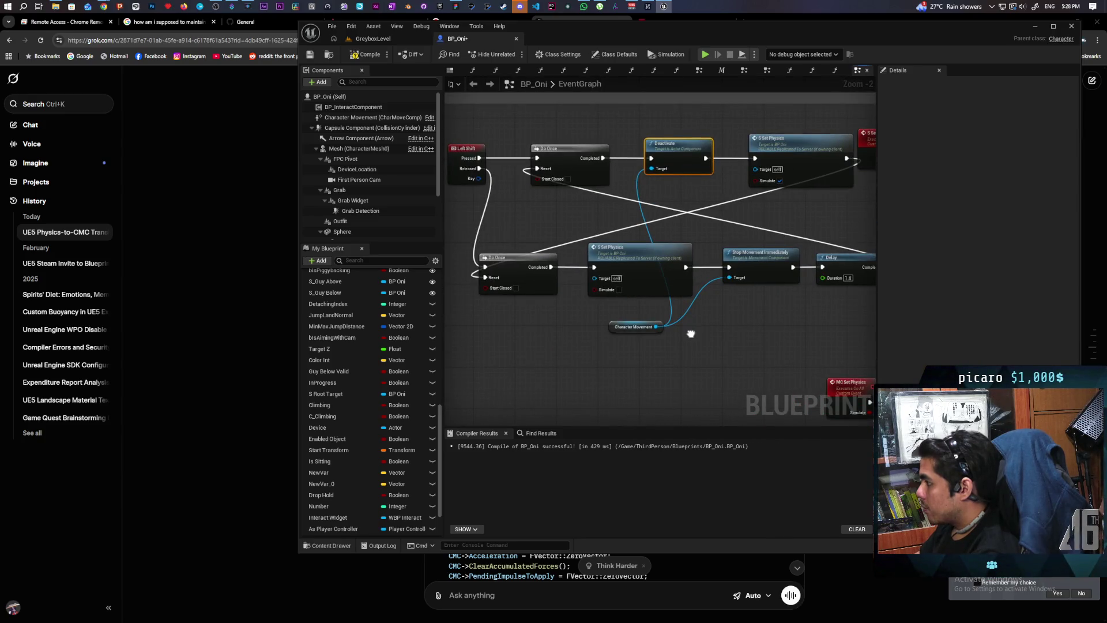
drag(691, 333, 622, 309)
mouse_move(744, 278)
mouse_down()
mouse_move(814, 285)
mouse_move(653, 293)
mouse_move(809, 257)
mouse_up()
drag(521, 320, 591, 326)
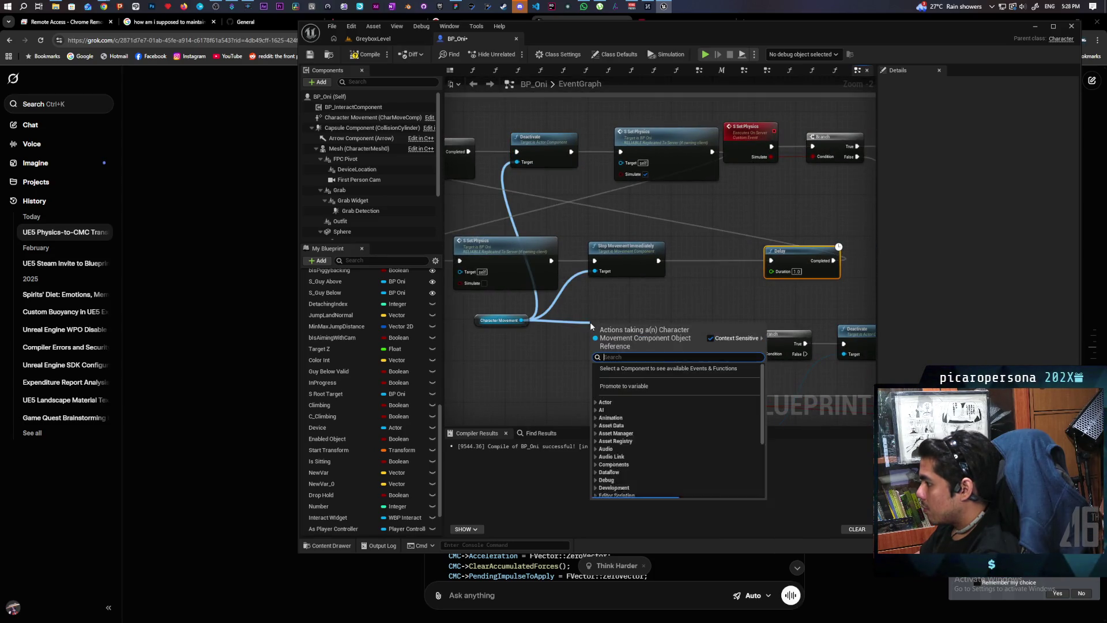
text(set activate)
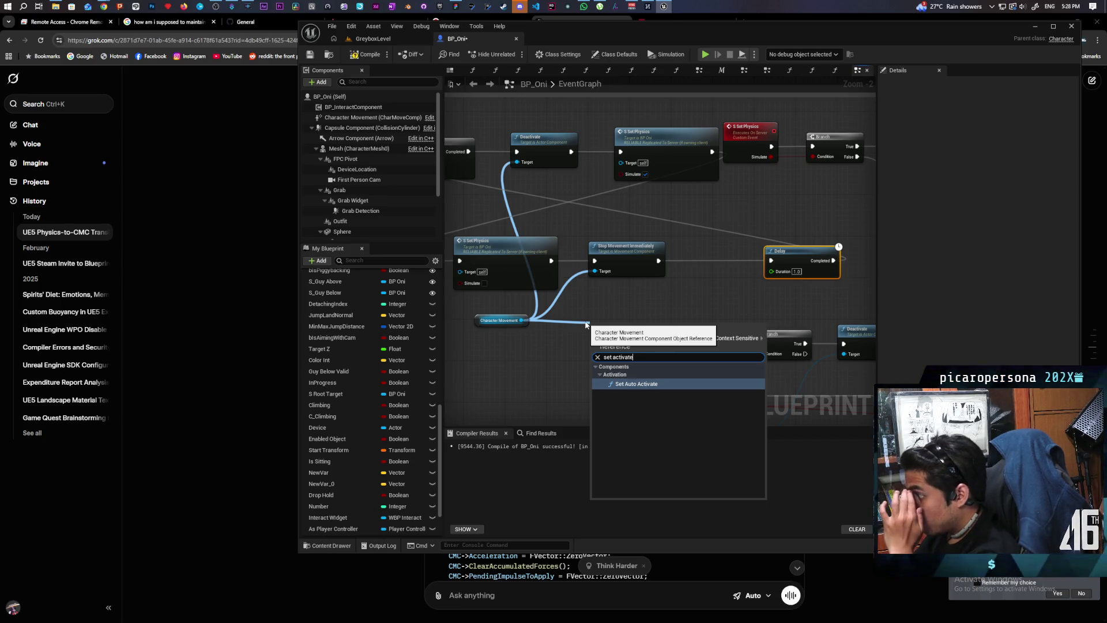
key(BackSpace)
key(BackSpace)
key(BackSpace)
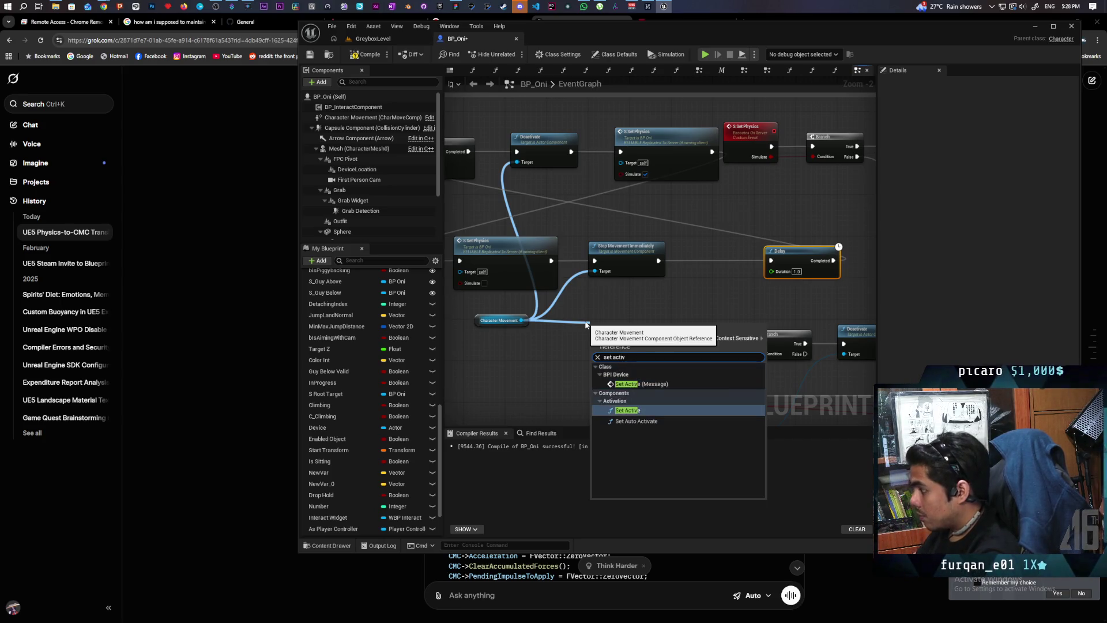
key(Return)
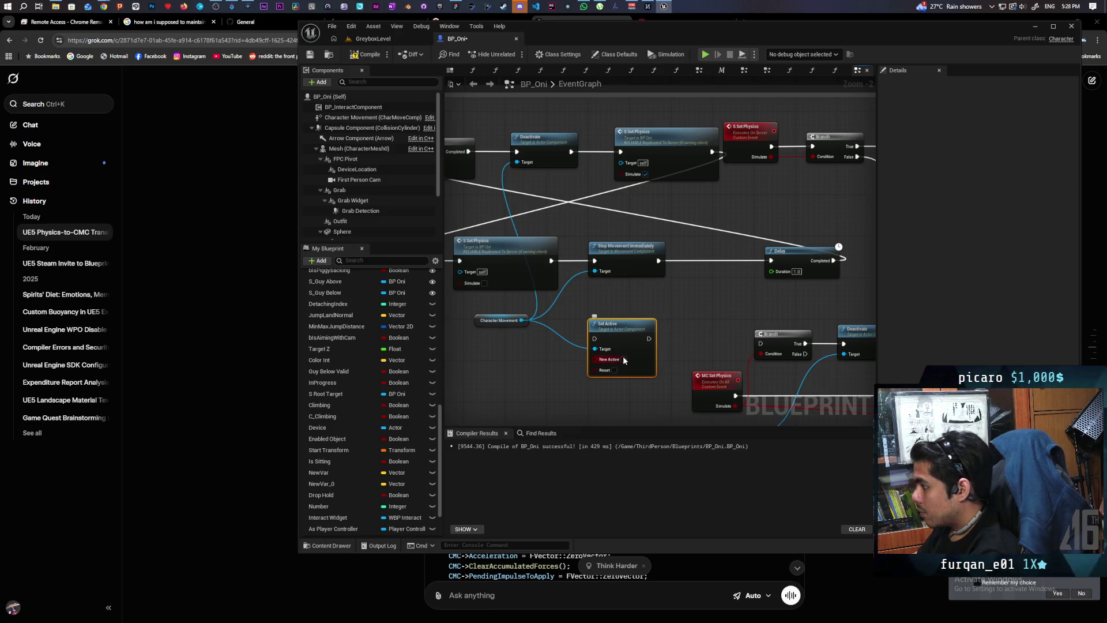
click(613, 370)
mouse_move(614, 351)
mouse_down()
mouse_move(712, 266)
mouse_move(688, 260)
mouse_move(770, 263)
mouse_up()
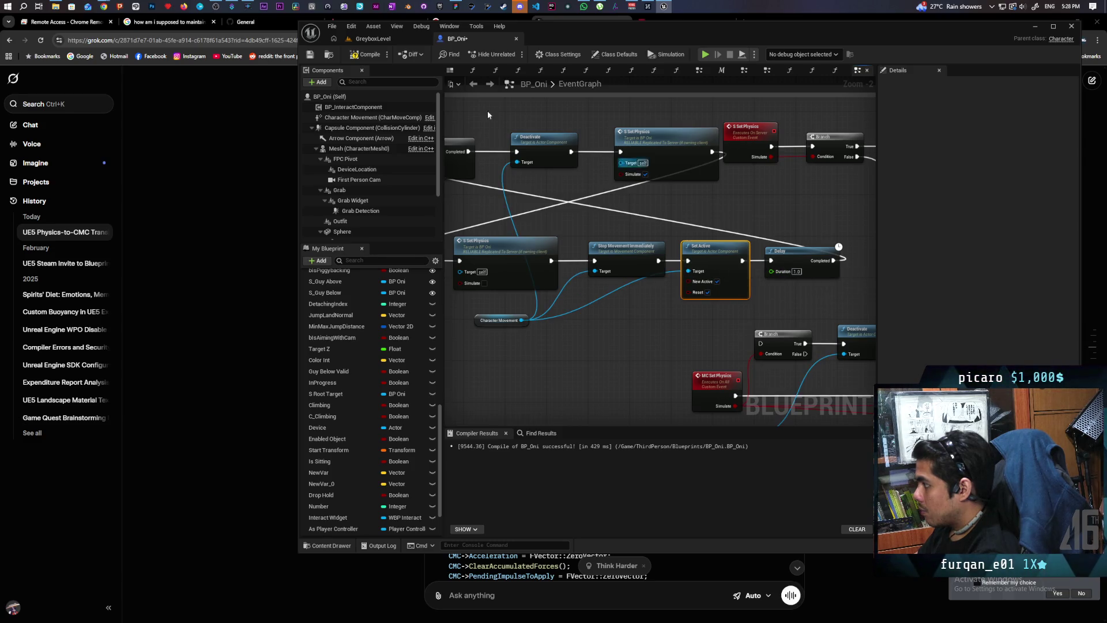
click(386, 41)
Step: Run a two-client multiplayer Play-In-Editor session of GreyboxLevel, then stop it with Esc
key(alt+p)
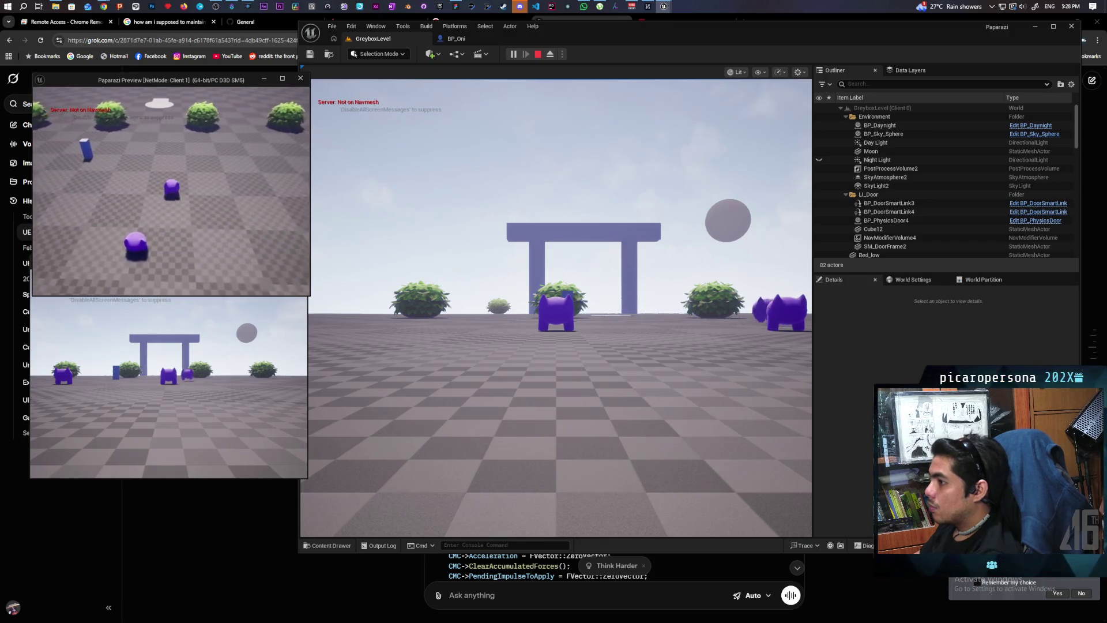
key(Escape)
Step: In BP_Oni's event graph, shift the Do Once and S Set Physics nodes left
click(456, 38)
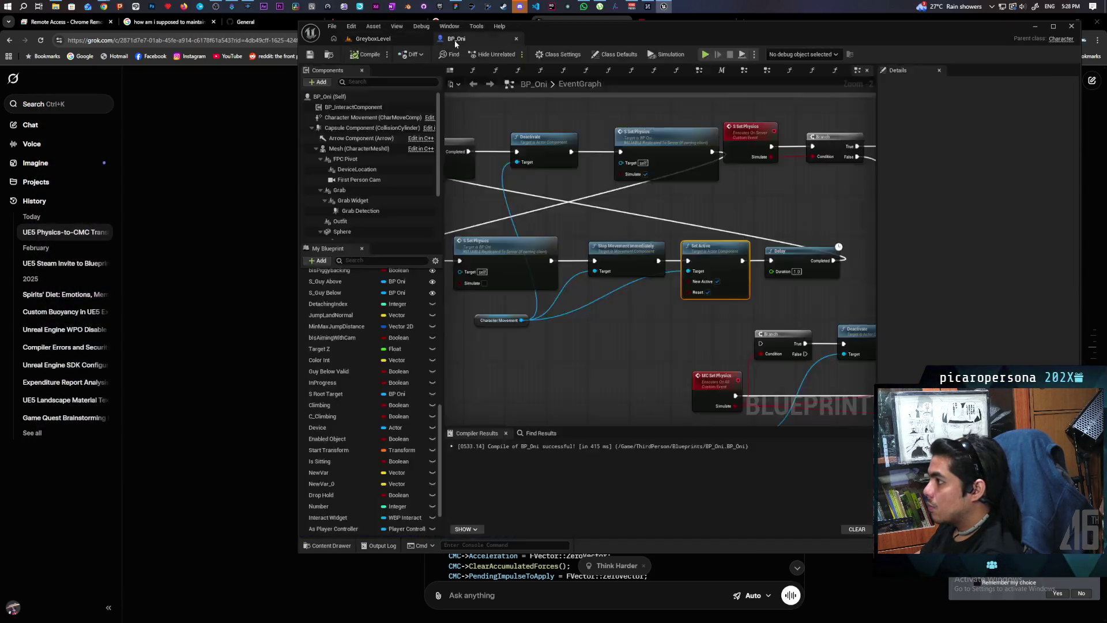
drag(621, 314, 637, 202)
drag(523, 215, 487, 213)
drag(610, 213, 563, 209)
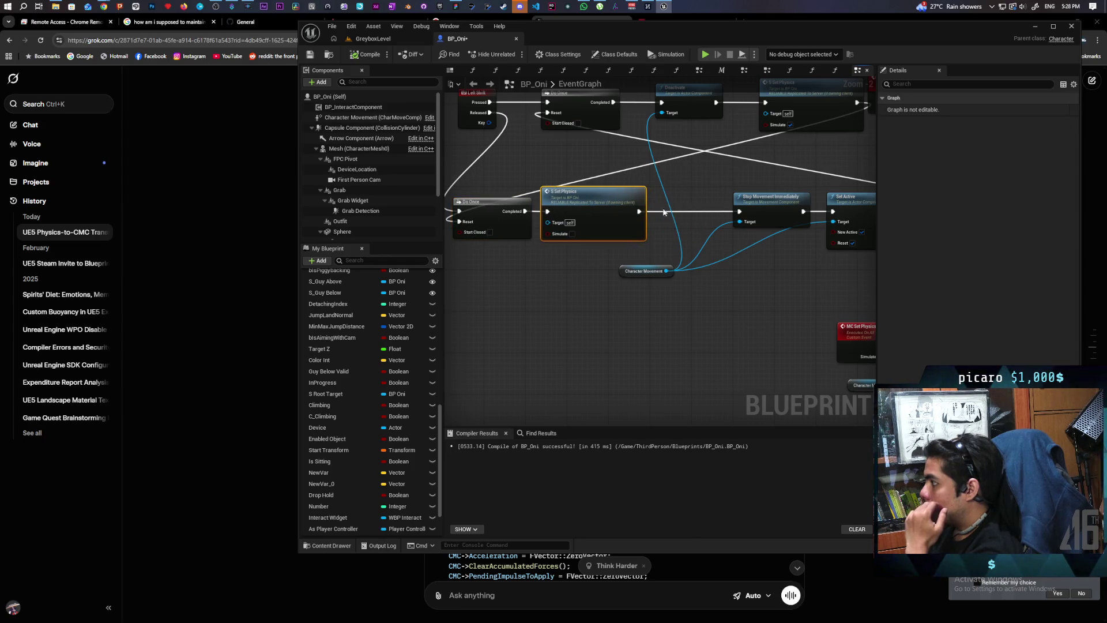
drag(751, 210, 604, 221)
drag(673, 217, 615, 225)
Step: Add a Disable Movement node on Character Movement, wired between Set Active and Delay
drag(524, 280, 545, 307)
text(disable)
key(Return)
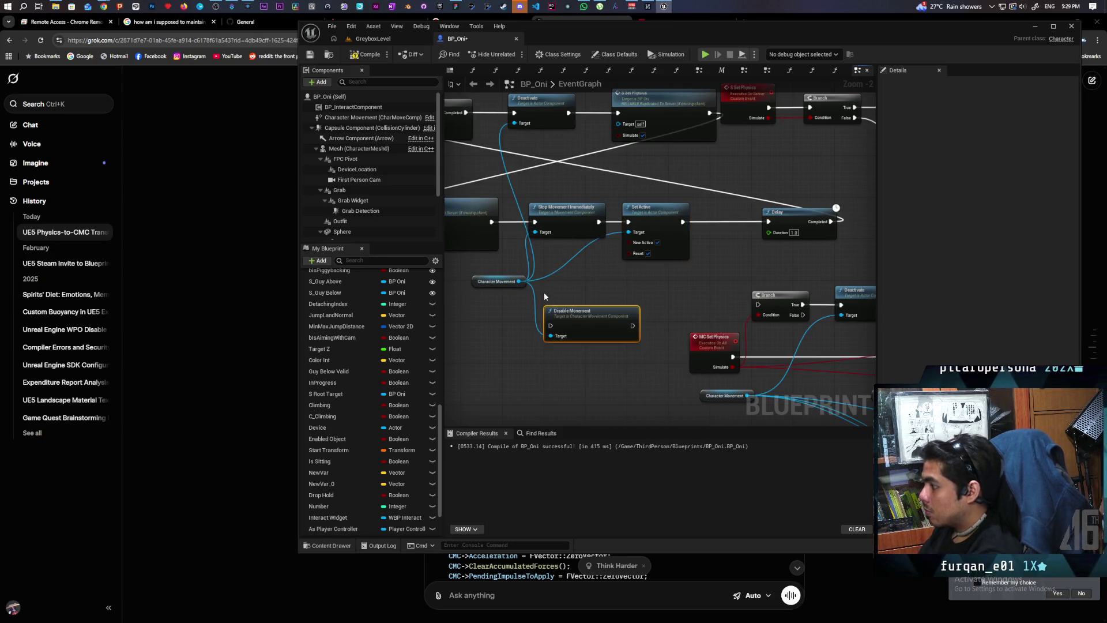
drag(651, 301, 766, 239)
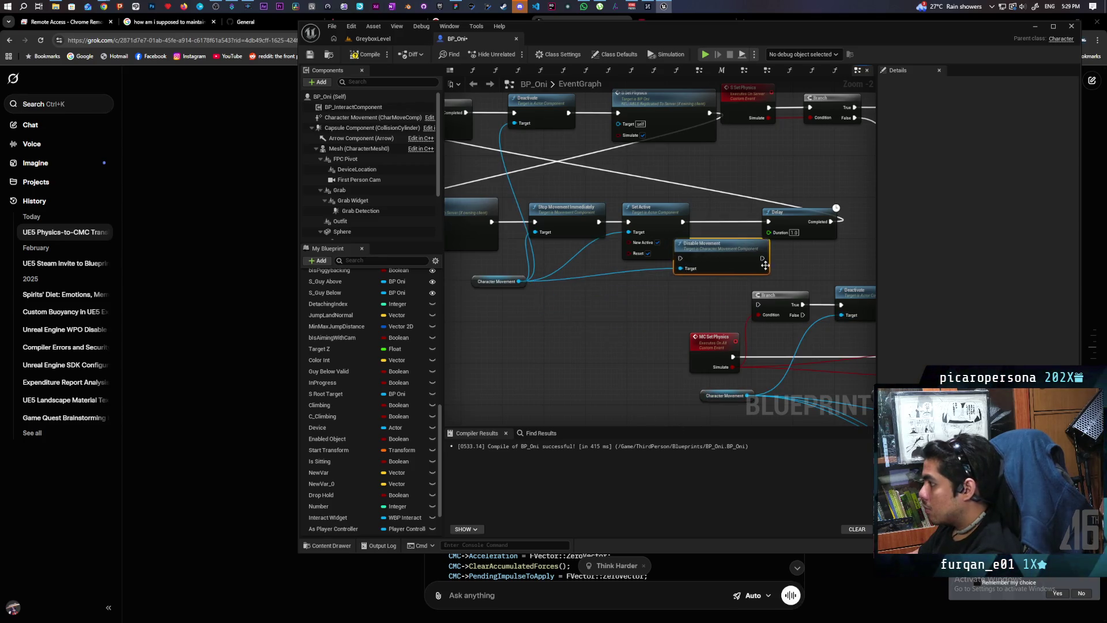
mouse_move(646, 287)
mouse_down()
mouse_move(692, 287)
mouse_move(672, 285)
mouse_up()
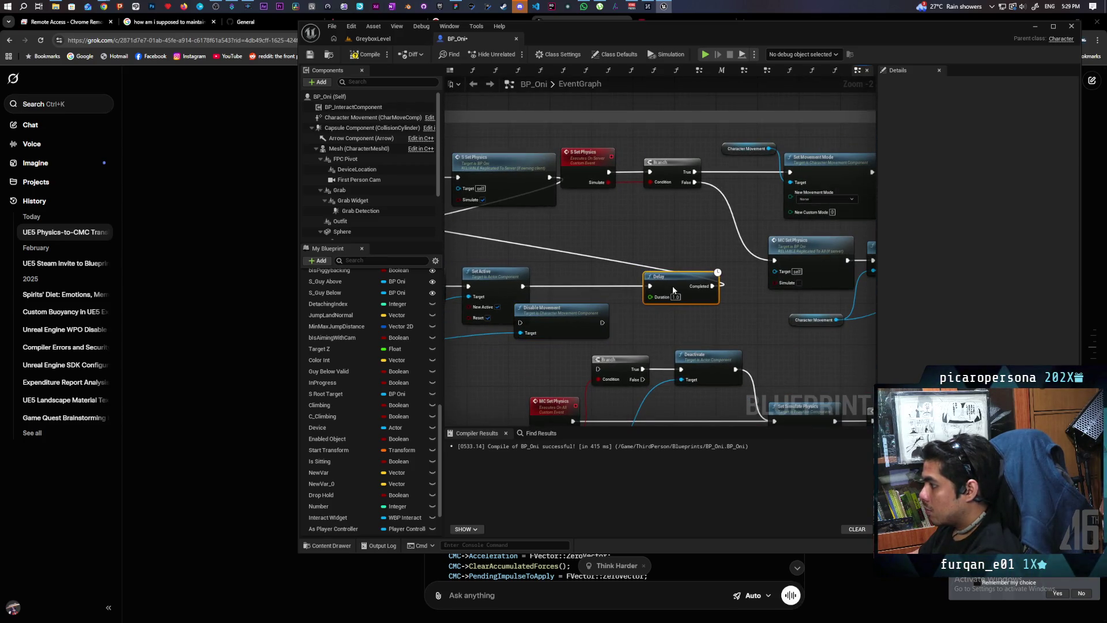
mouse_move(563, 323)
mouse_down()
mouse_move(588, 285)
mouse_move(546, 286)
mouse_up()
drag(628, 286, 650, 286)
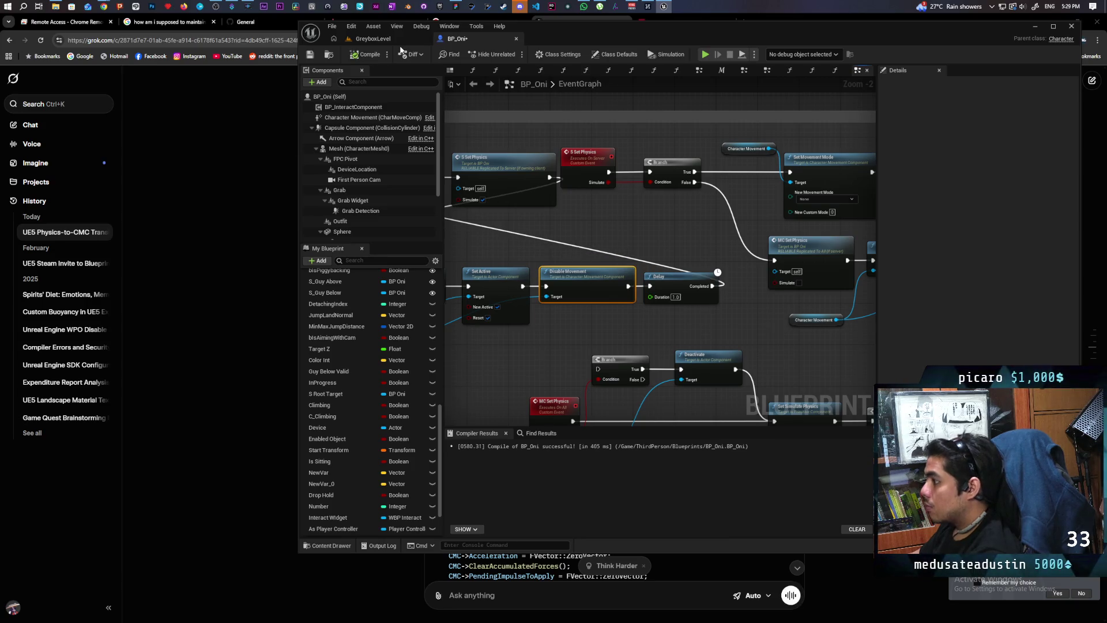
Step: Play-test with two clients, driving Client 1 with W, A and D, then stop and return to BP_Oni
click(383, 40)
key(alt+p)
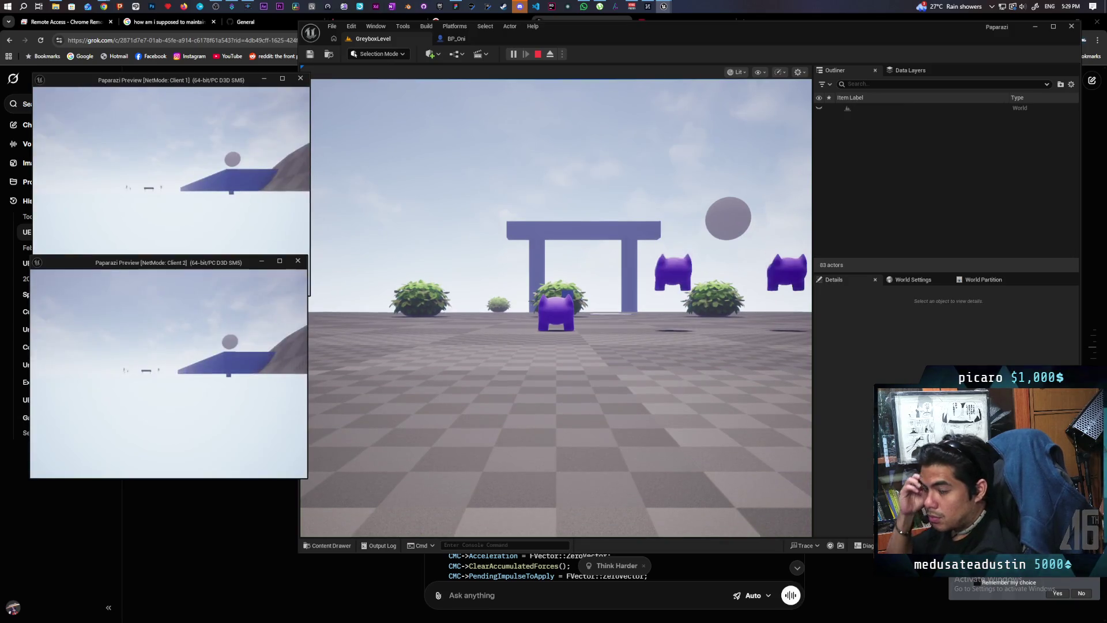
key(alt+Tab)
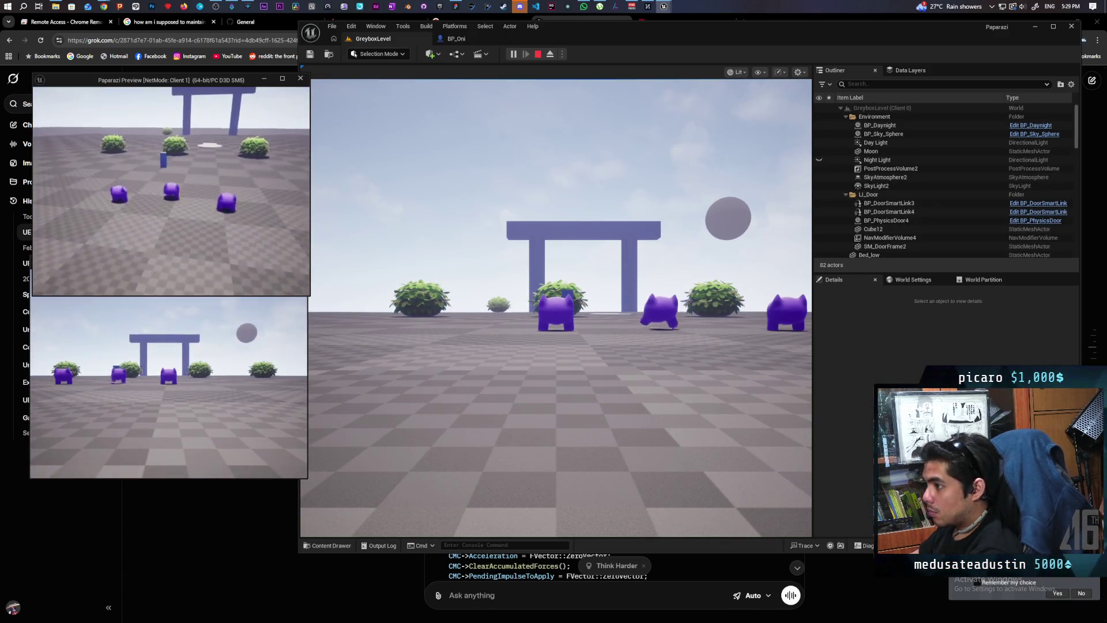
key(w)
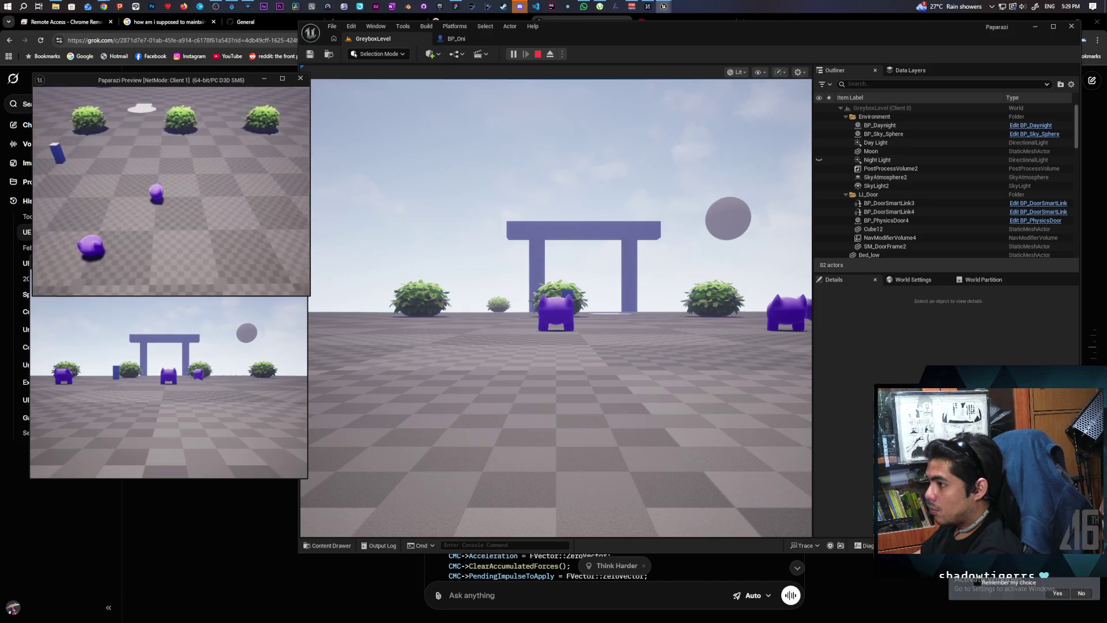
key(a)
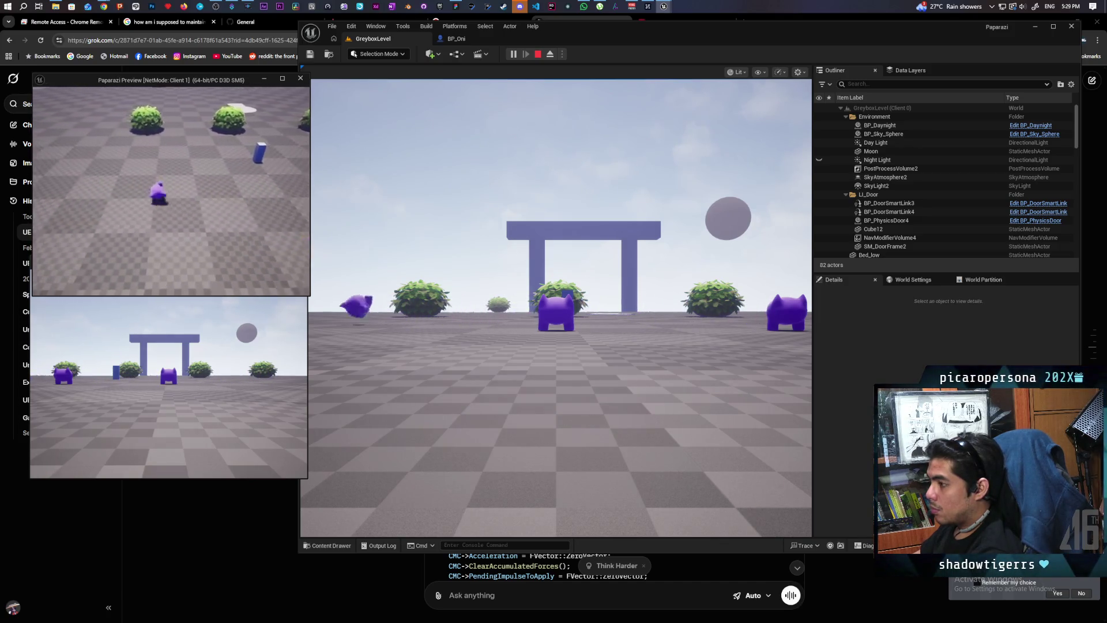
key(a)
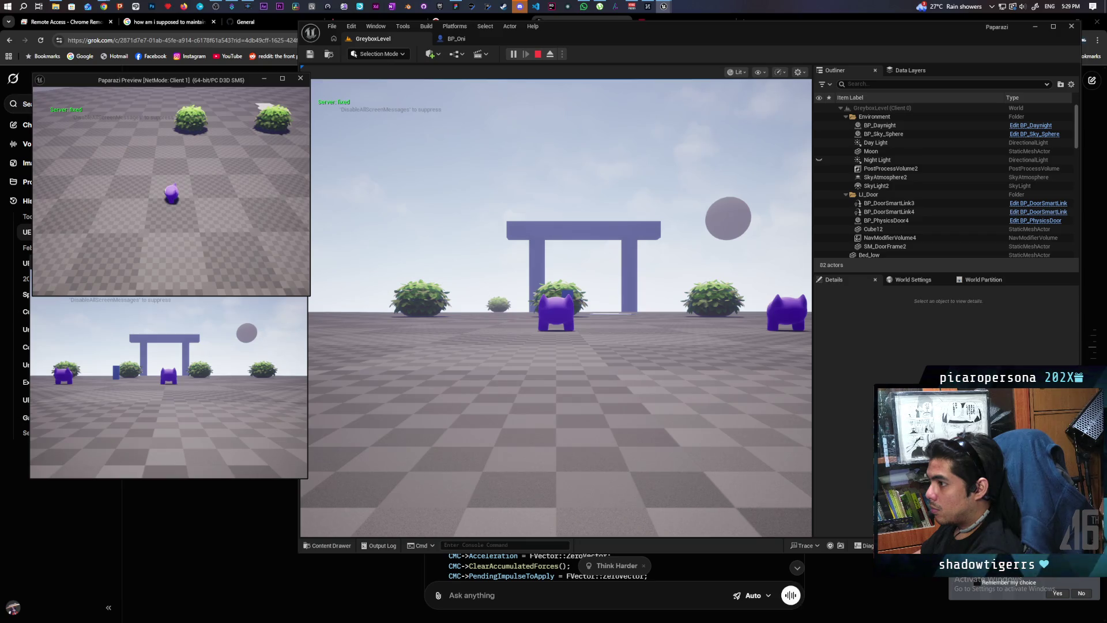
key(w)
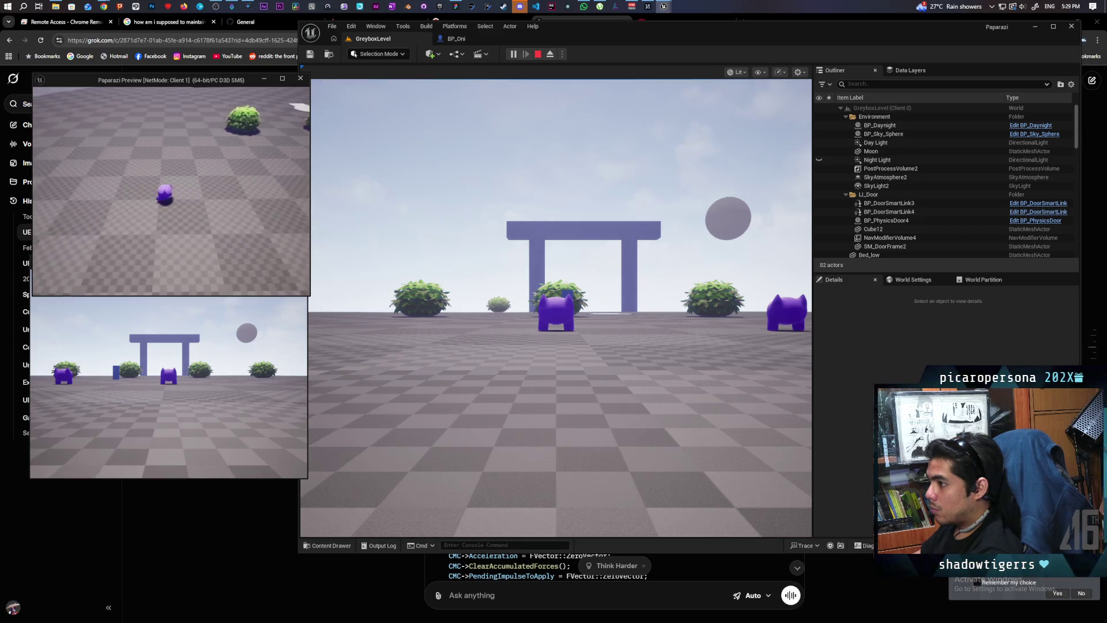
key(w)
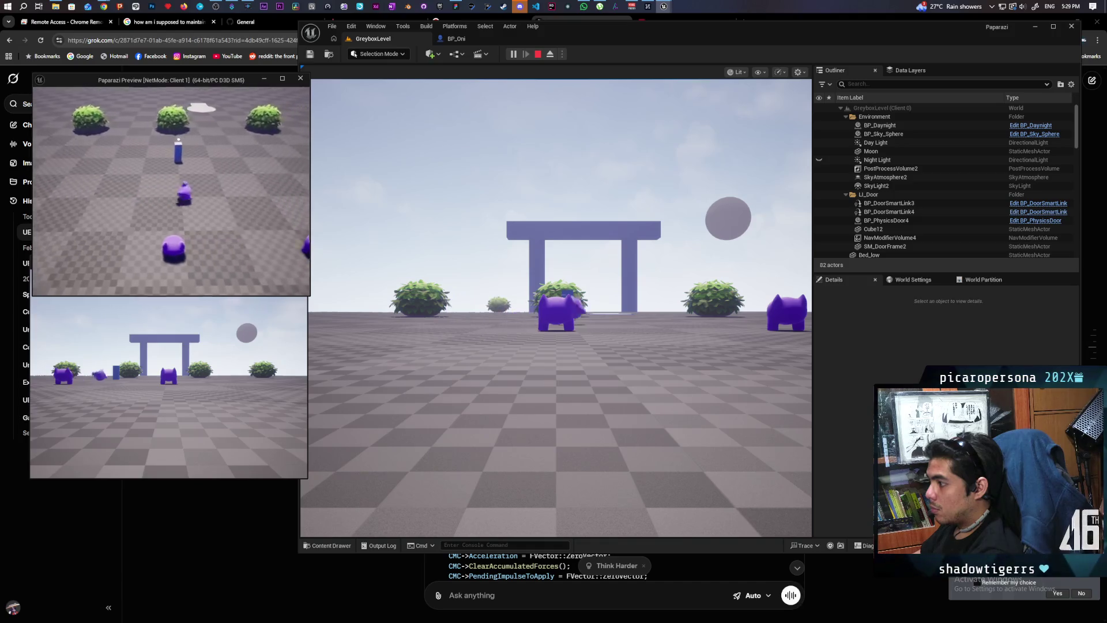
key(w)
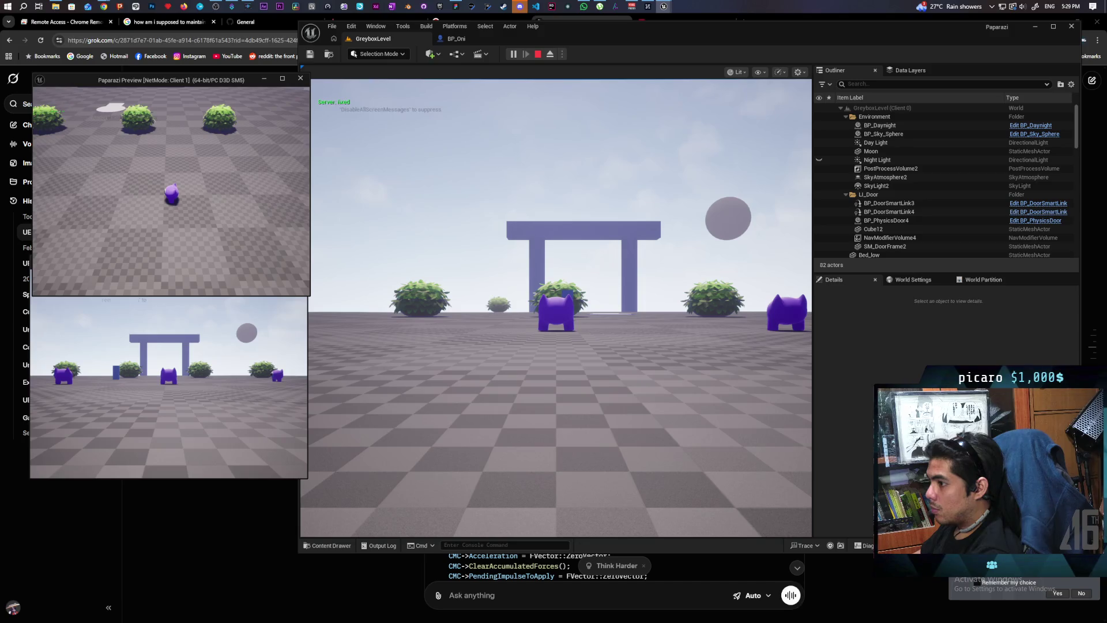
key(d)
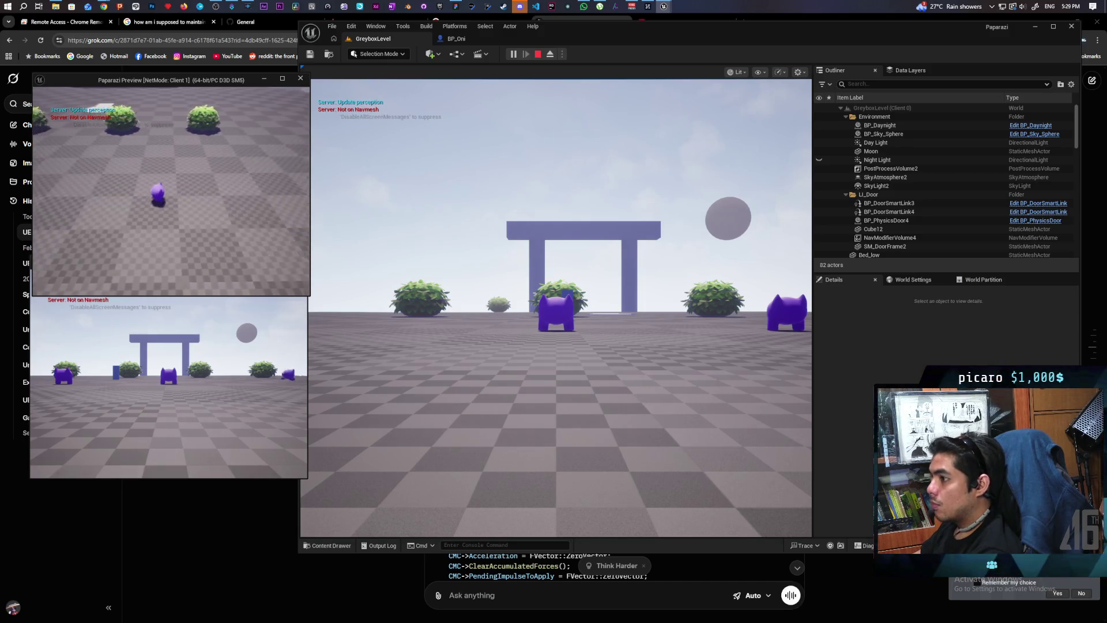
key(Escape)
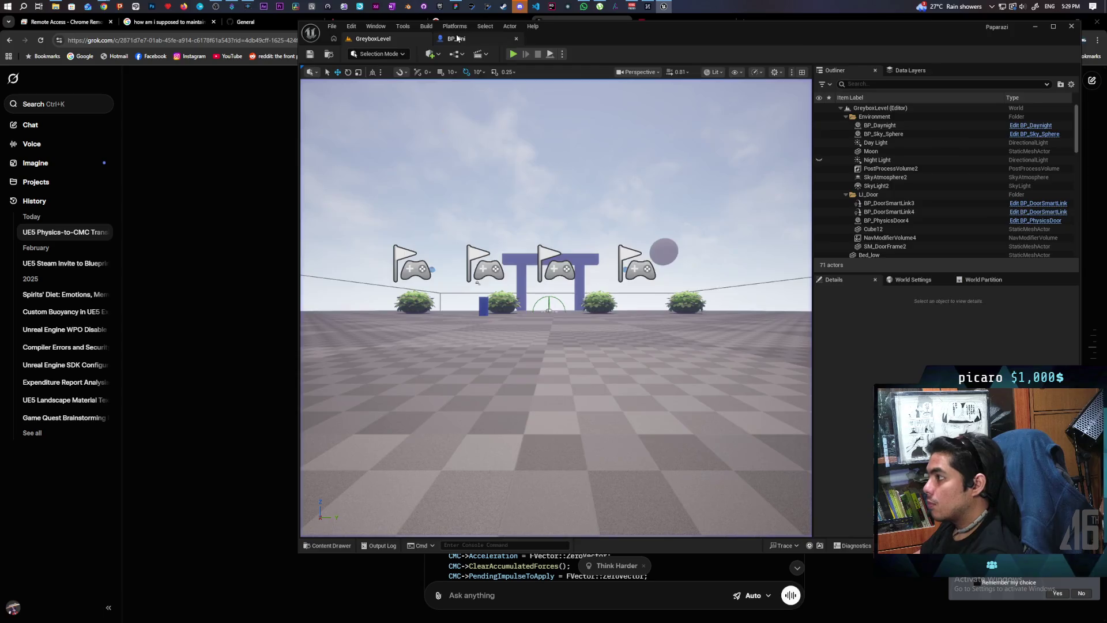
click(456, 38)
Step: Connect Do Once straight into S Set Physics and delete the Deactivate node
scroll(631, 241, down, 2)
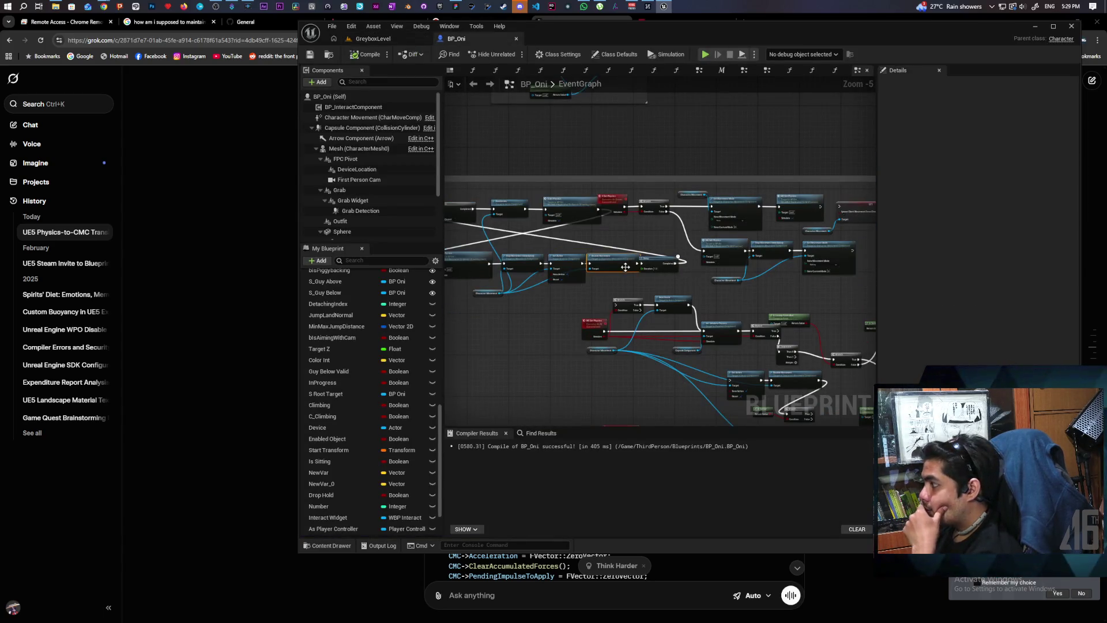
scroll(724, 322, up, 3)
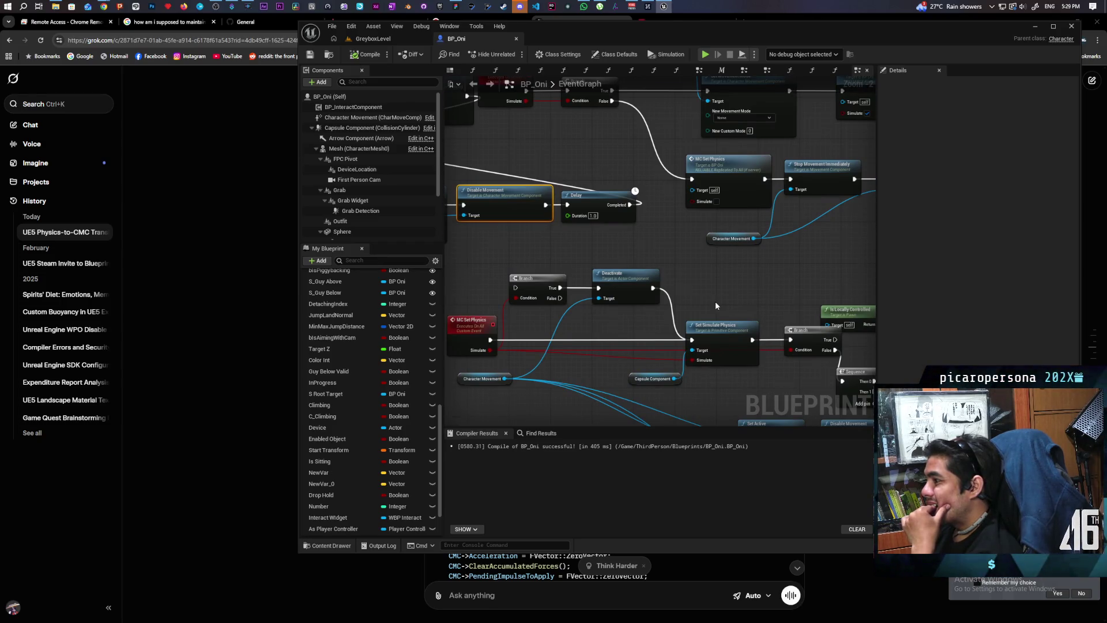
scroll(715, 301, down, 2)
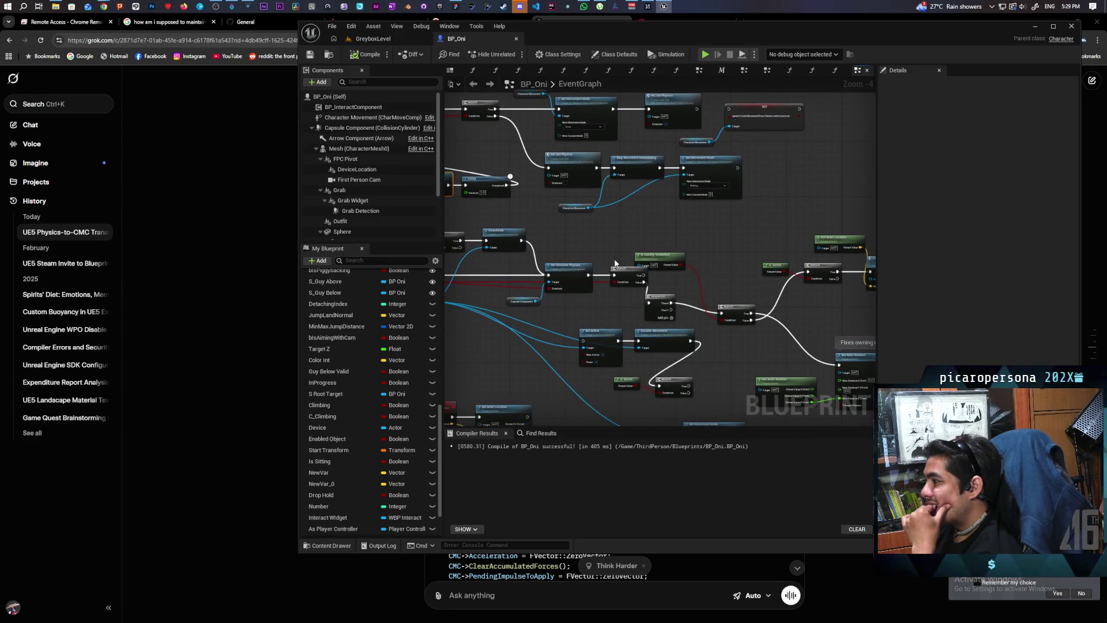
mouse_move(615, 263)
mouse_down()
mouse_move(675, 300)
mouse_move(664, 323)
mouse_up()
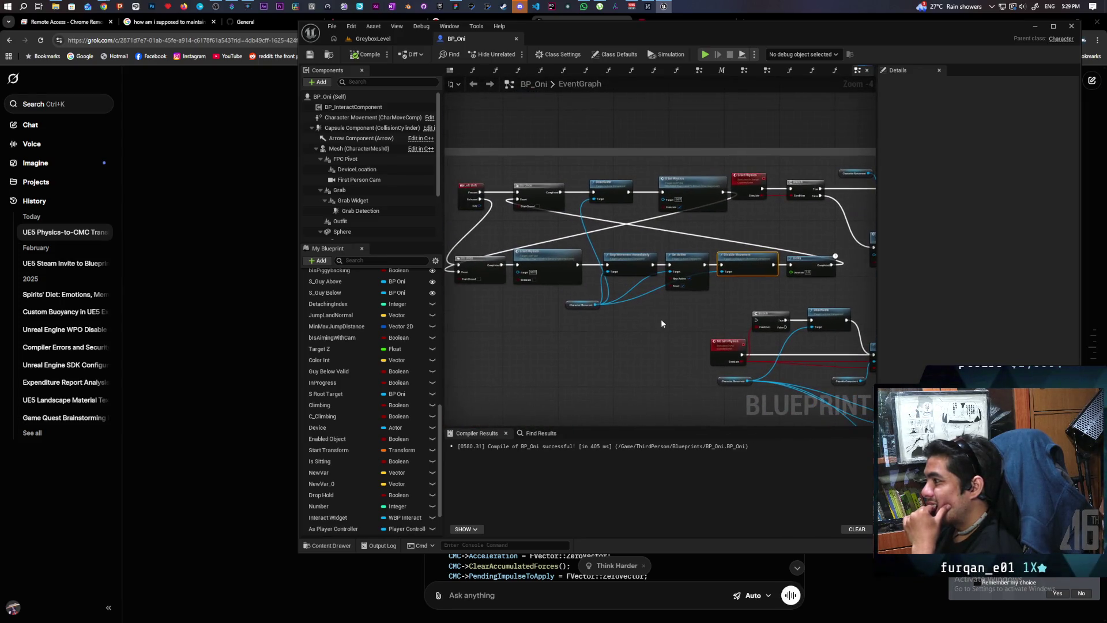
scroll(643, 314, up, 2)
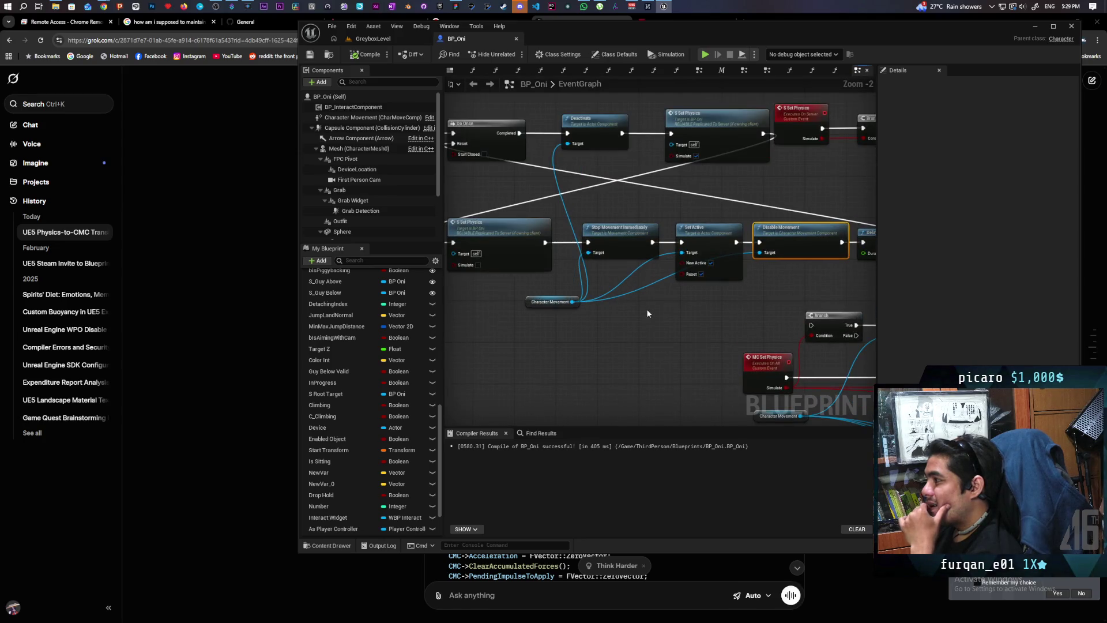
mouse_move(518, 133)
mouse_down()
mouse_move(681, 144)
mouse_move(671, 134)
mouse_up()
click(597, 129)
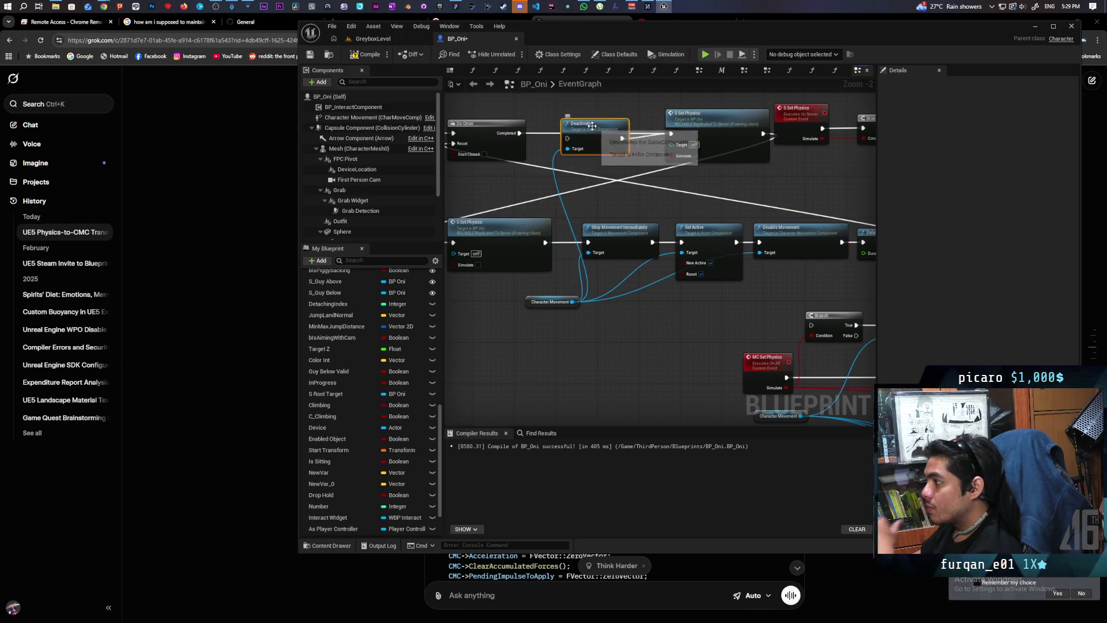
key(Delete)
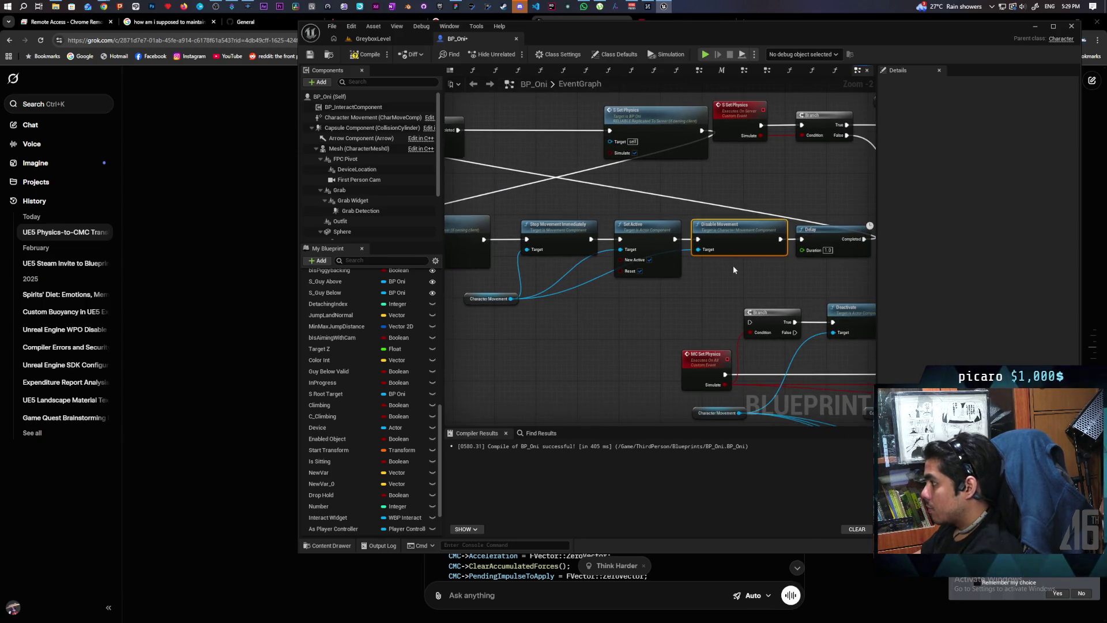
Step: Delete Disable Movement and Set Active so Stop Movement Immediately feeds Delay directly
key(Delete)
mouse_move(675, 239)
mouse_down()
mouse_move(806, 239)
mouse_move(732, 238)
mouse_up()
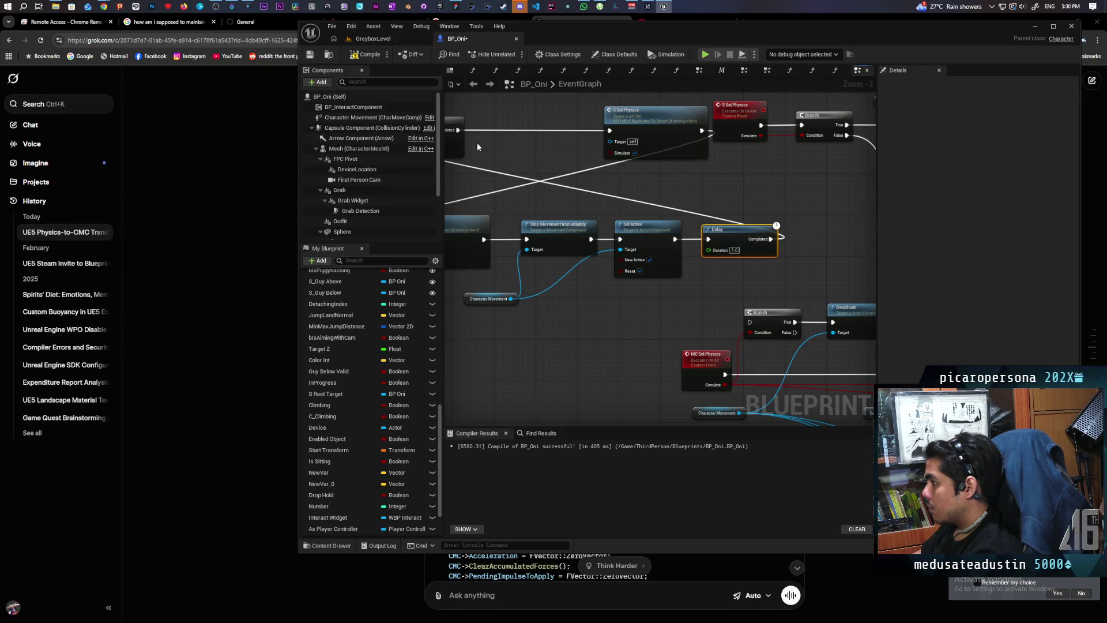
click(644, 232)
key(Delete)
mouse_move(591, 238)
mouse_down()
mouse_move(708, 239)
mouse_move(667, 243)
mouse_up()
Step: Compile and save BP_Oni, then bring the browser's AI chat forward
click(368, 55)
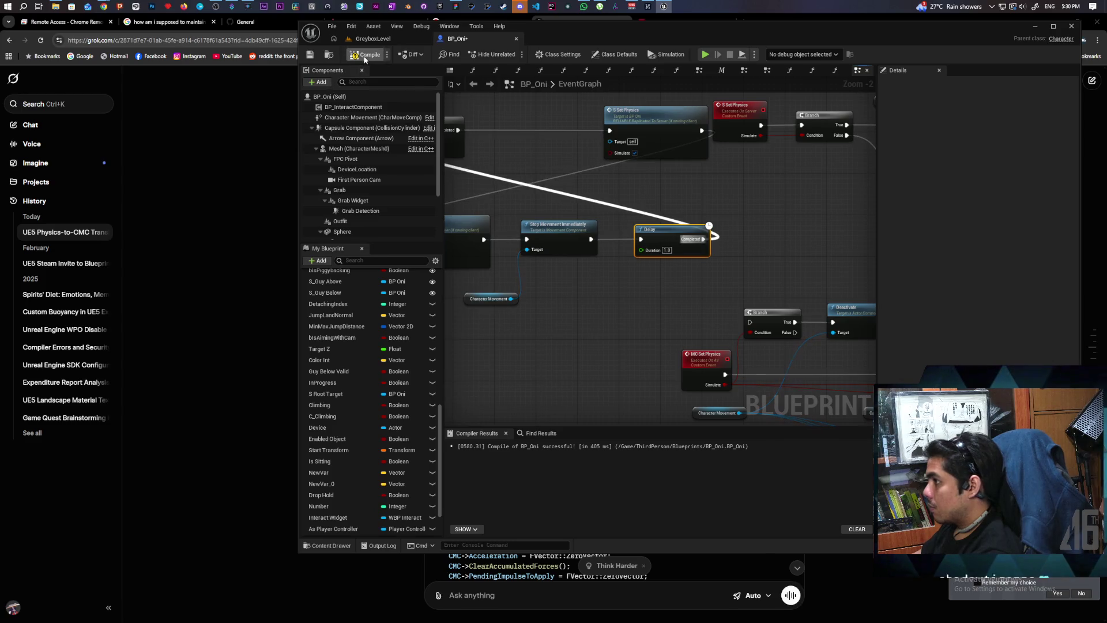
key(ctrl+s)
click(273, 393)
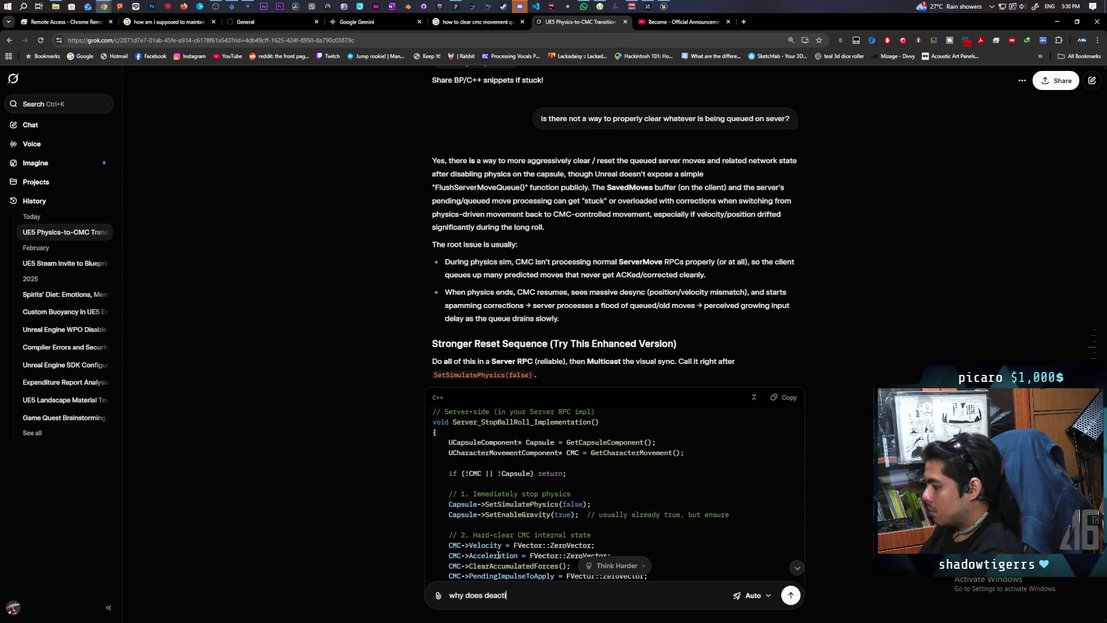
text(v)
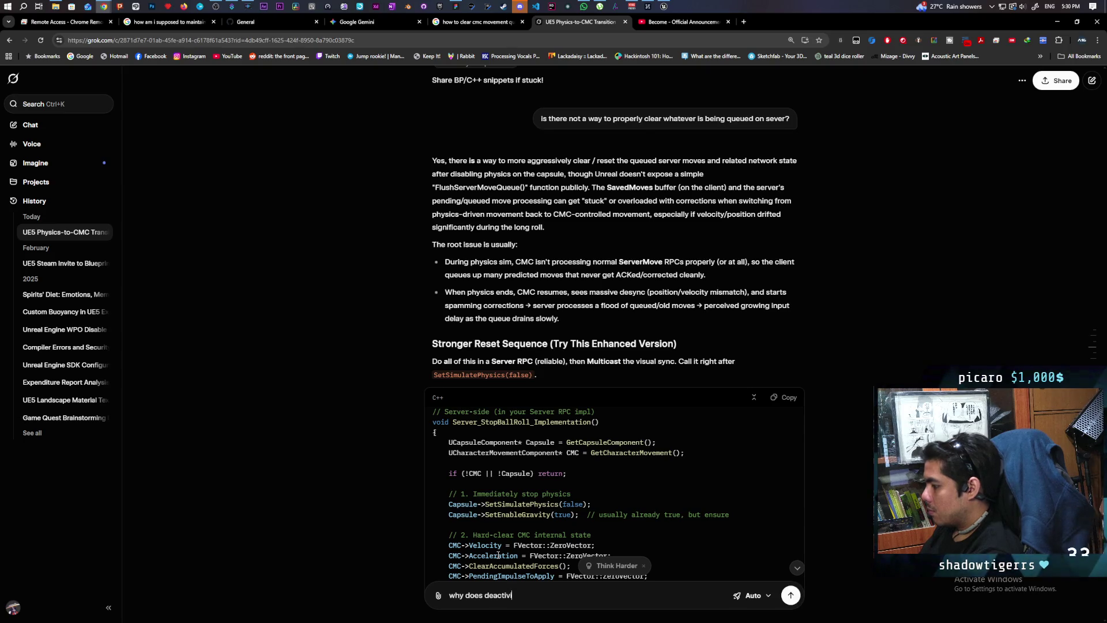
text(ating the cmc not work?)
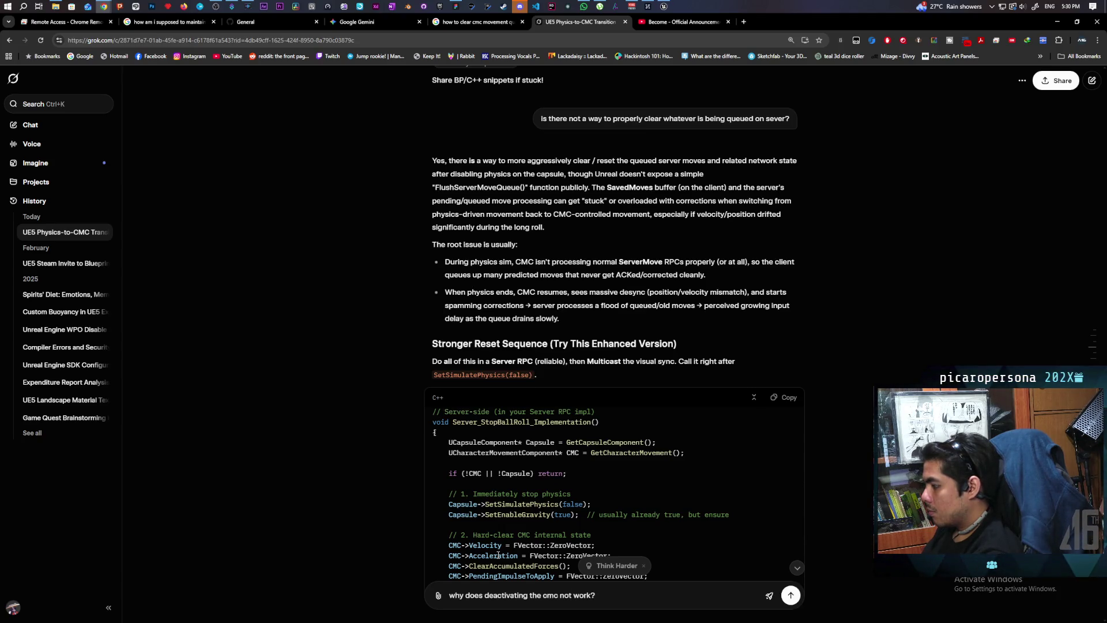
key(Return)
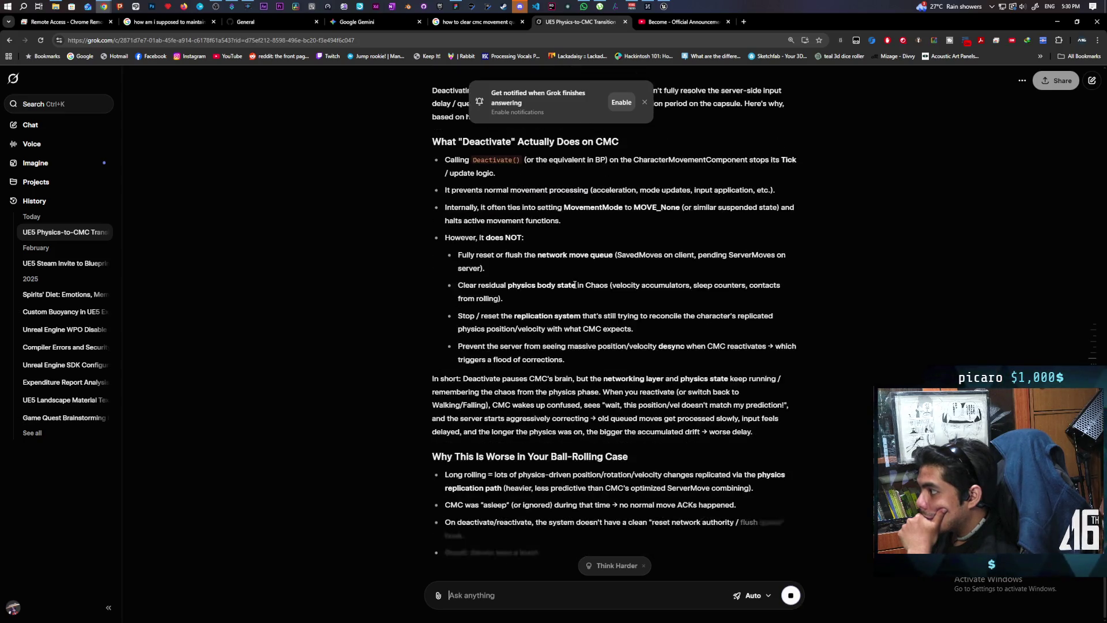
scroll(576, 283, up, 2)
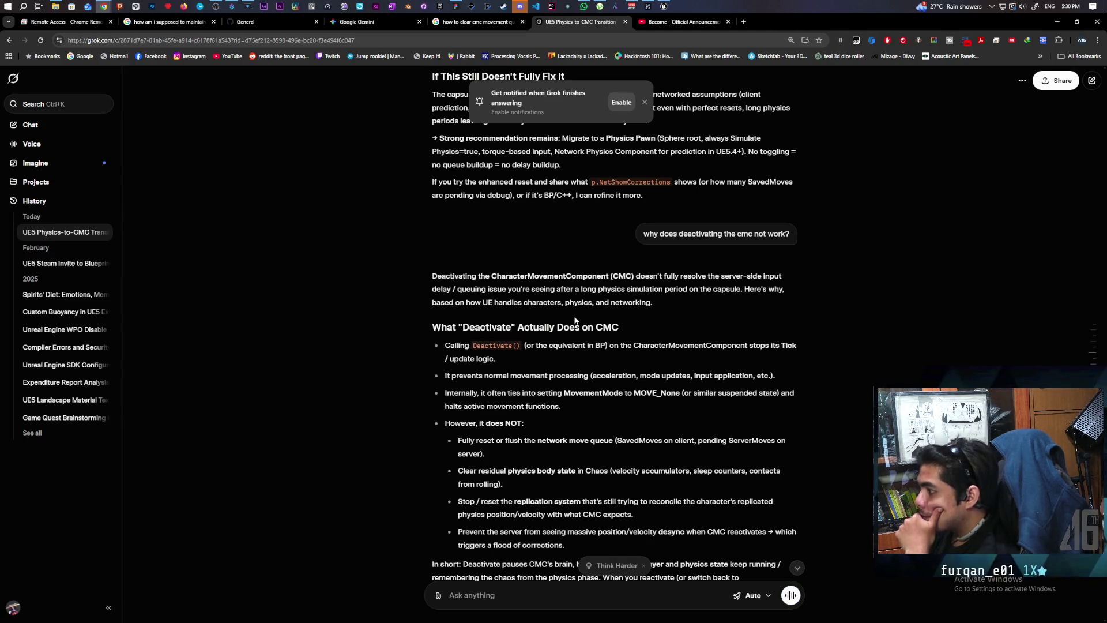
scroll(575, 321, down, 1)
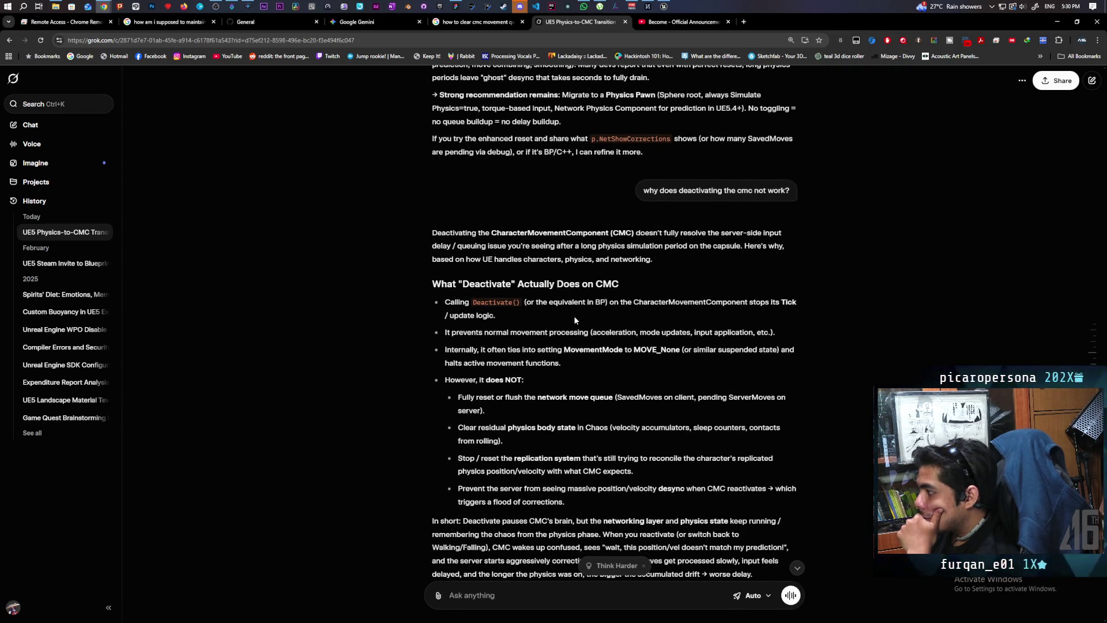
scroll(575, 320, down, 2)
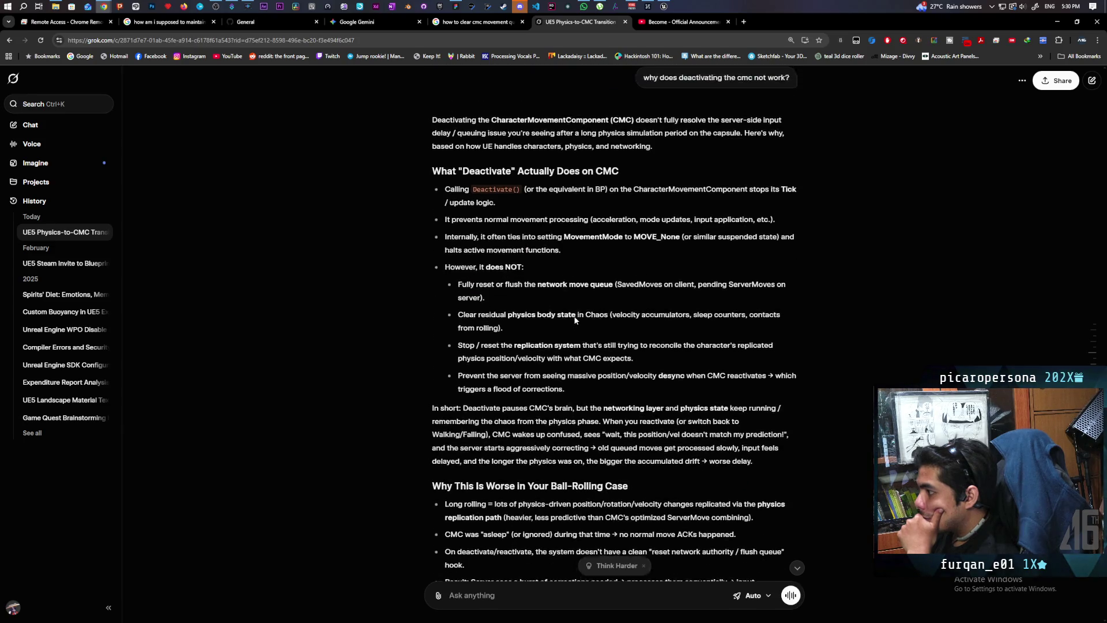
scroll(574, 321, up, 1)
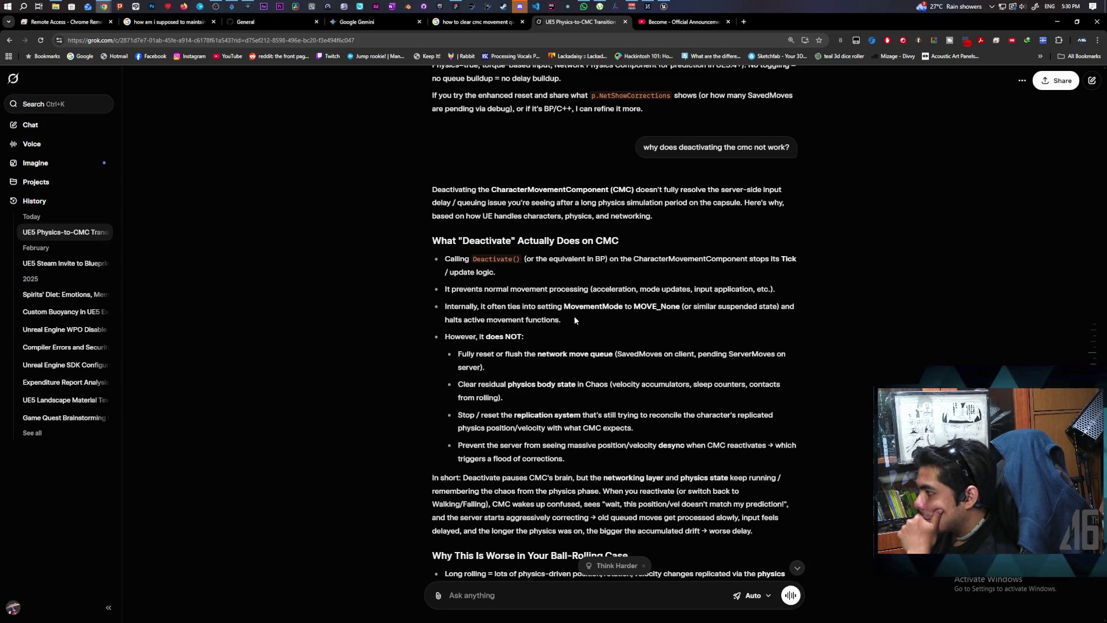
scroll(574, 319, down, 2)
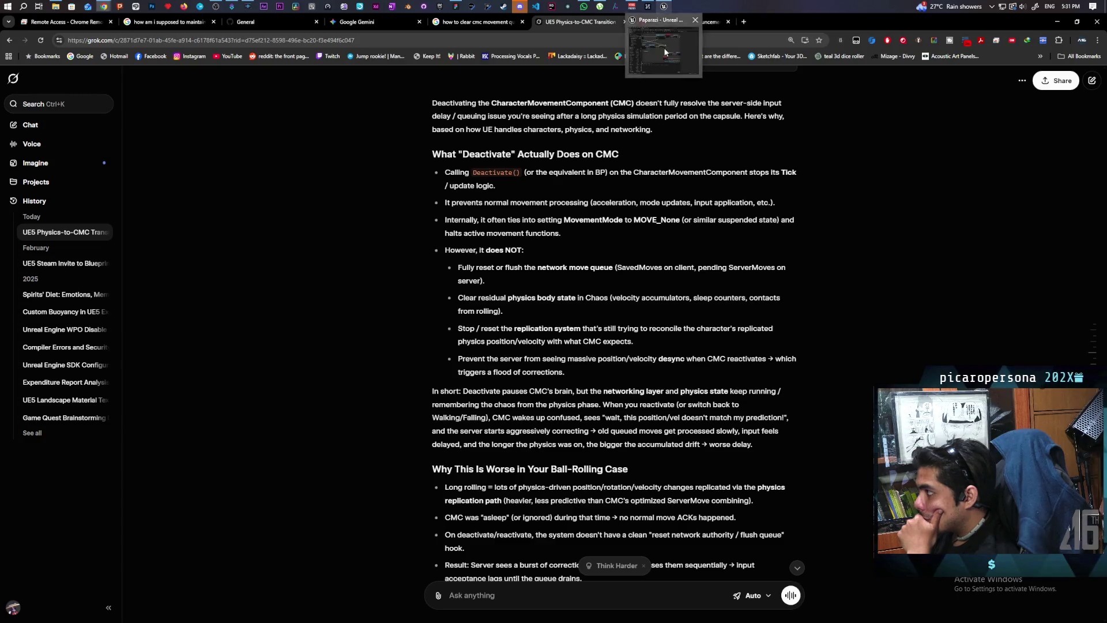
Step: Back in BP_Oni, add a Set Ignore Move Input node with Context Sensitive turned off
click(664, 7)
scroll(686, 300, up, 4)
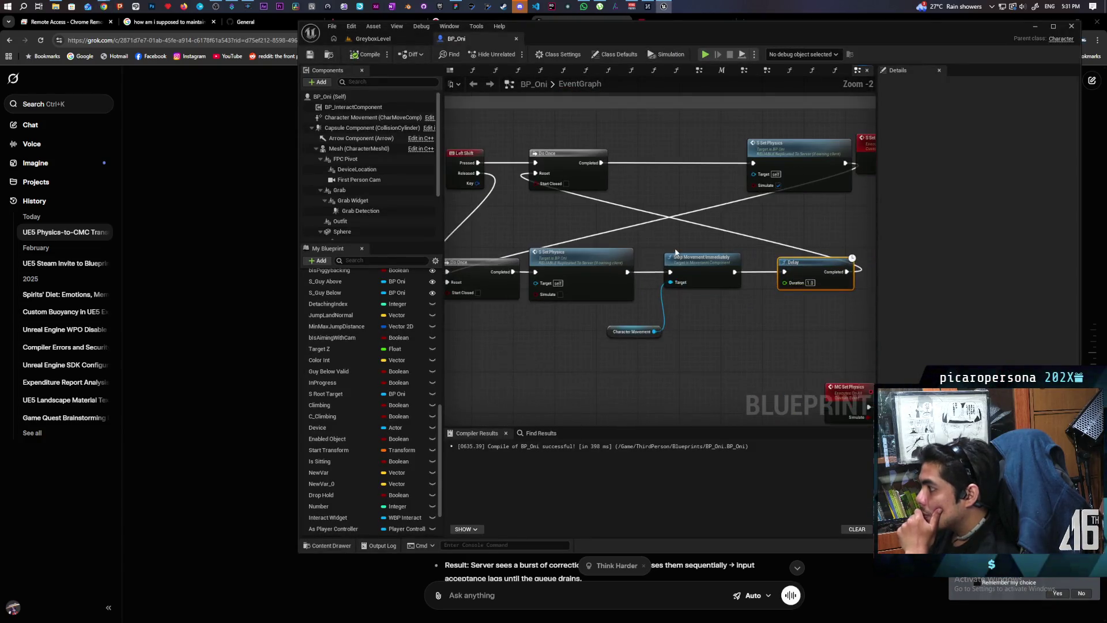
right_click(532, 362)
text(igno)
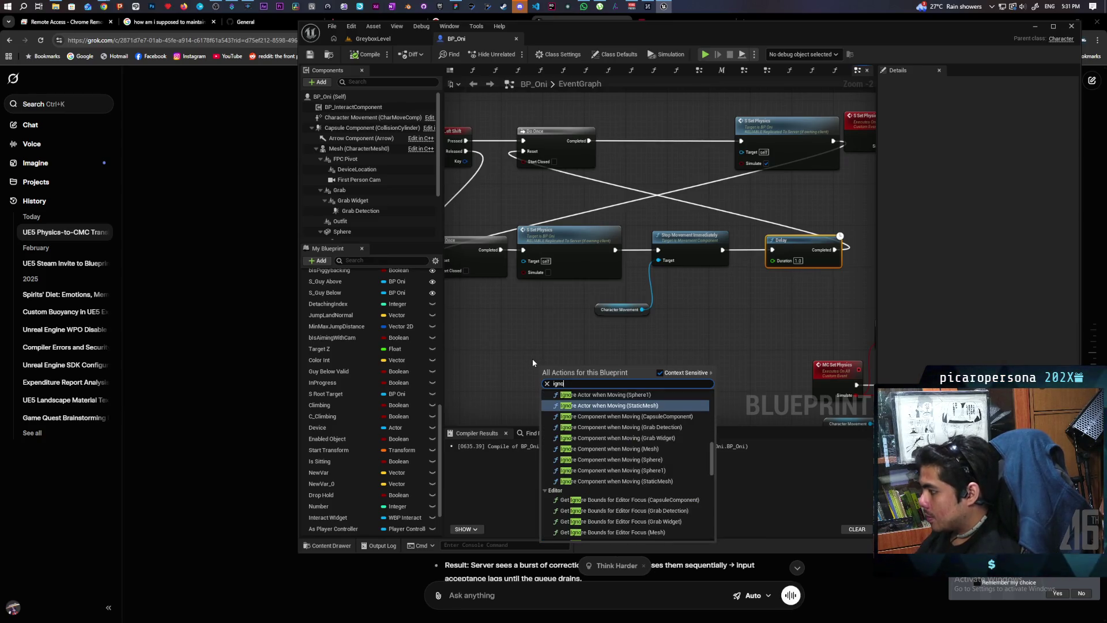
text(re movemen)
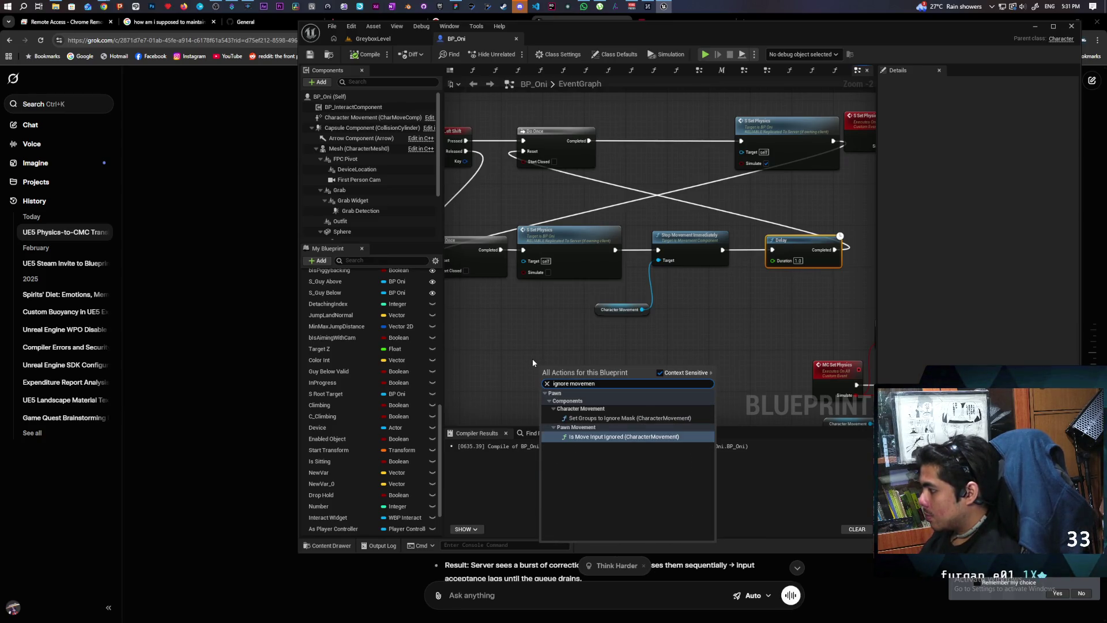
click(660, 373)
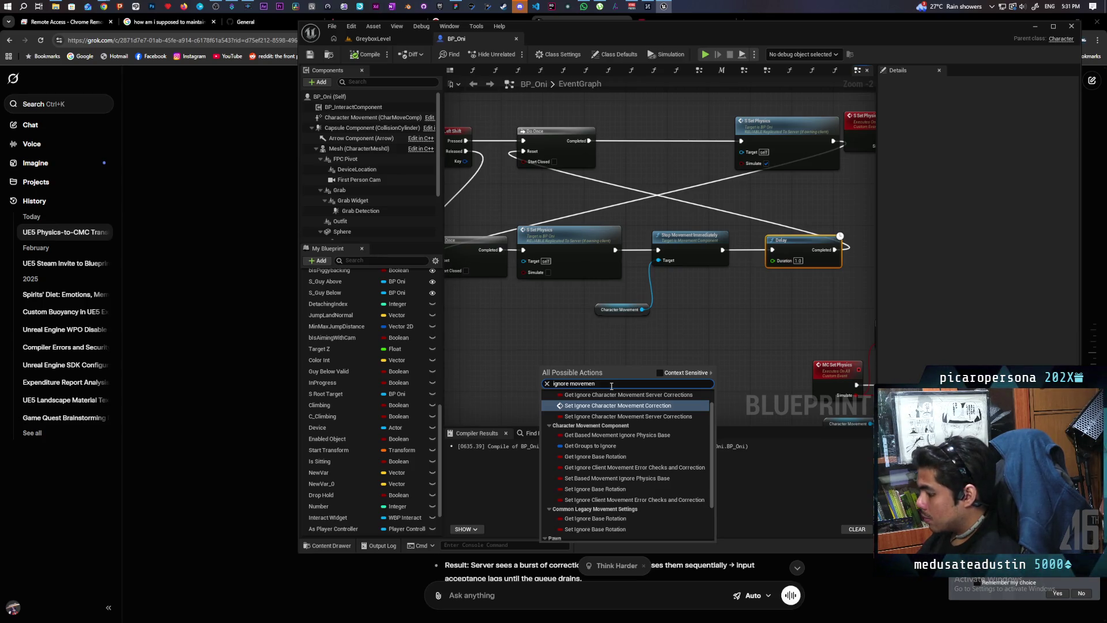
text(t inpu)
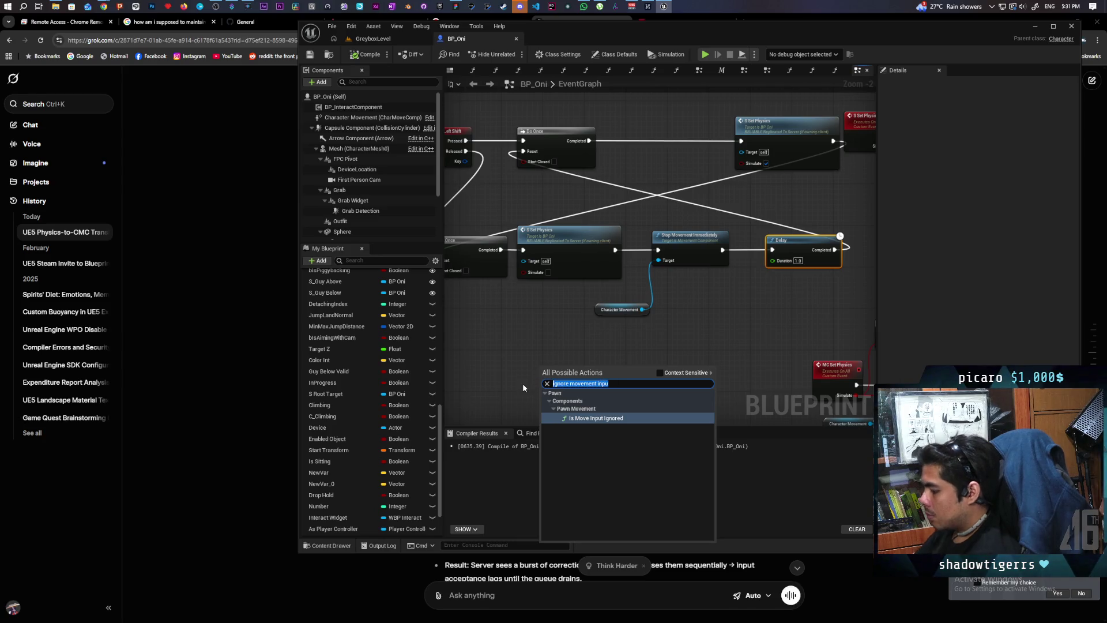
text(ignore input)
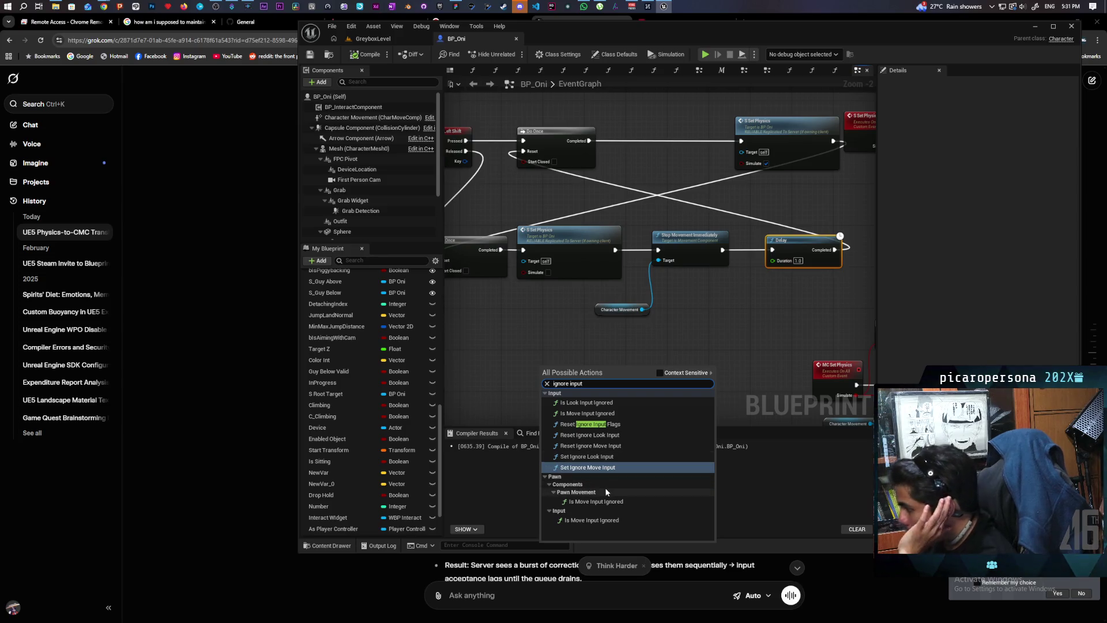
key(Escape)
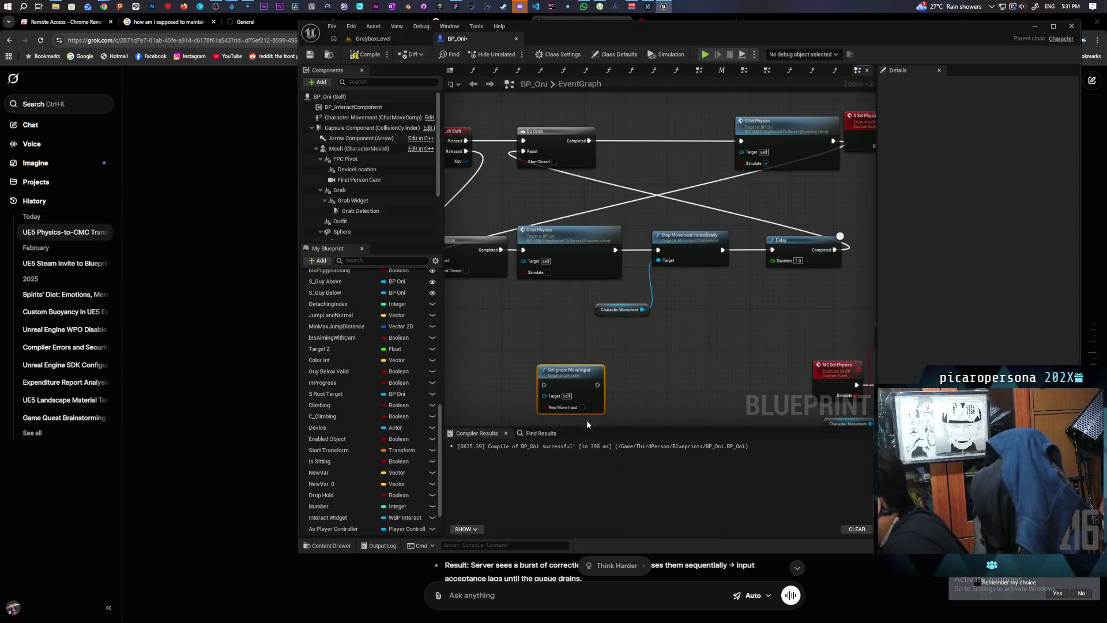
Step: Wire the Set Ignore Move Input node between Do Once and Set Physics
drag(579, 369, 693, 330)
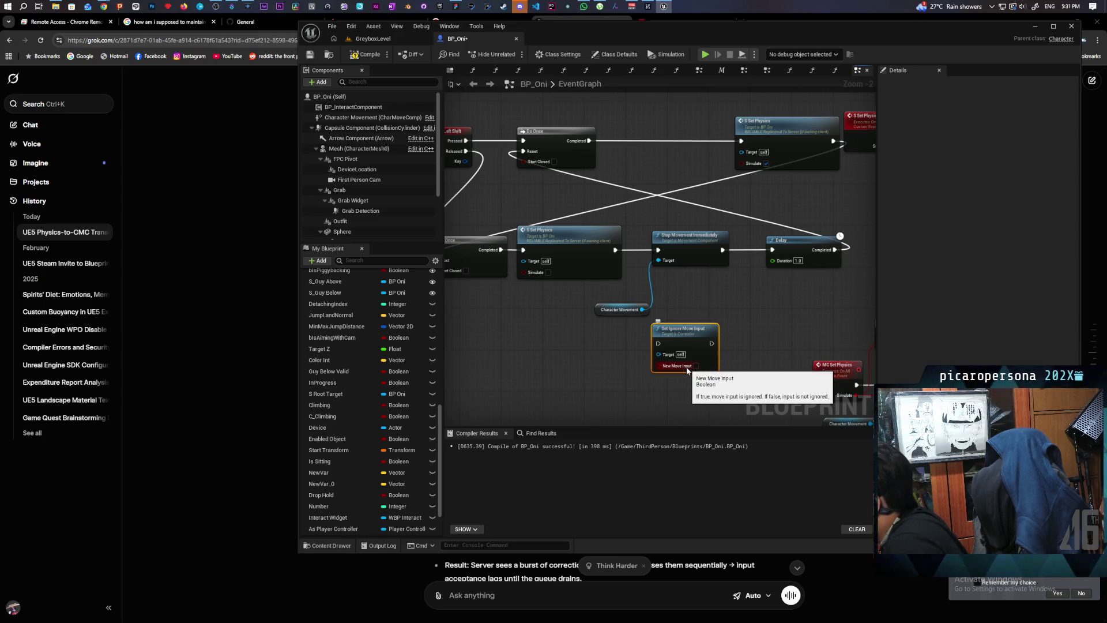
mouse_move(681, 346)
mouse_down()
mouse_move(655, 138)
mouse_move(657, 160)
mouse_up()
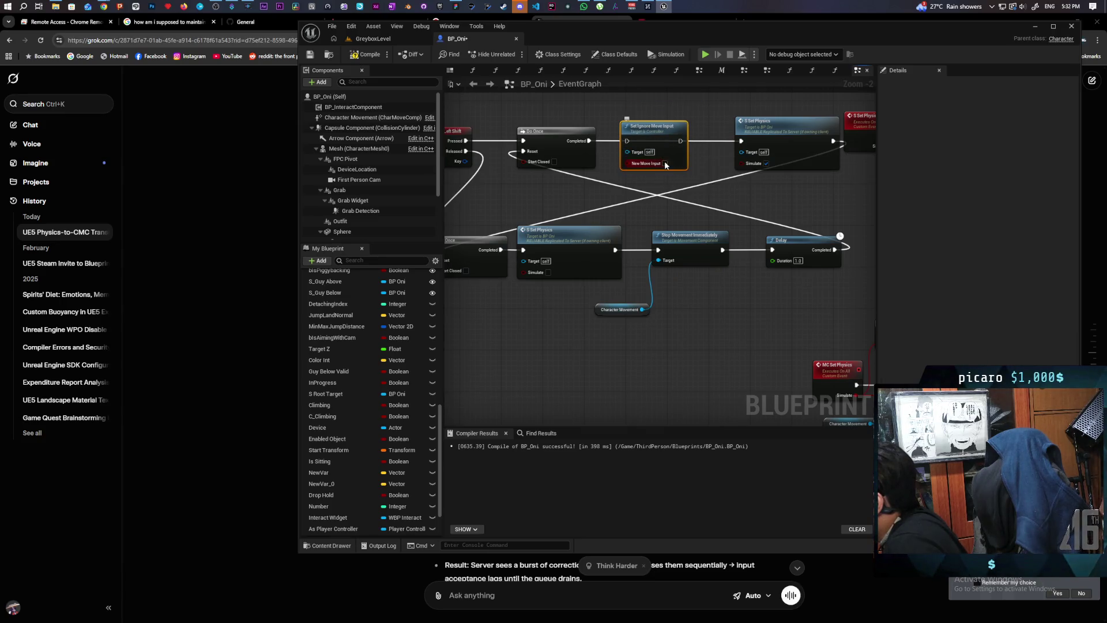
drag(680, 140, 743, 144)
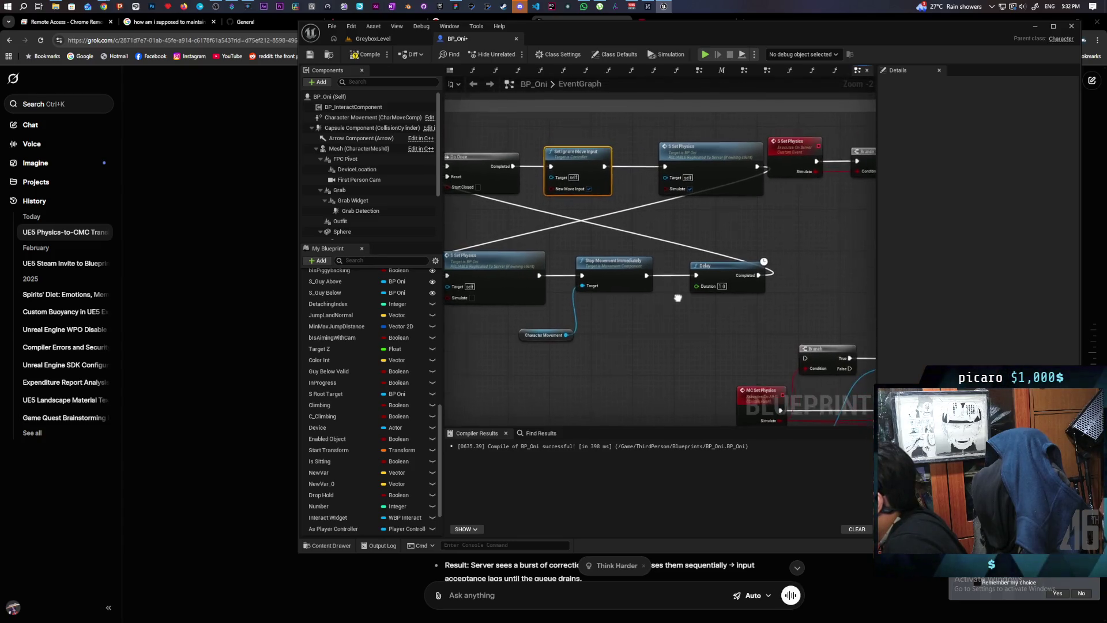
drag(724, 260, 643, 287)
drag(714, 267, 767, 267)
Step: Place a copied Set Ignore Move Input between Stop Movement Immediately and Delay
click(579, 190)
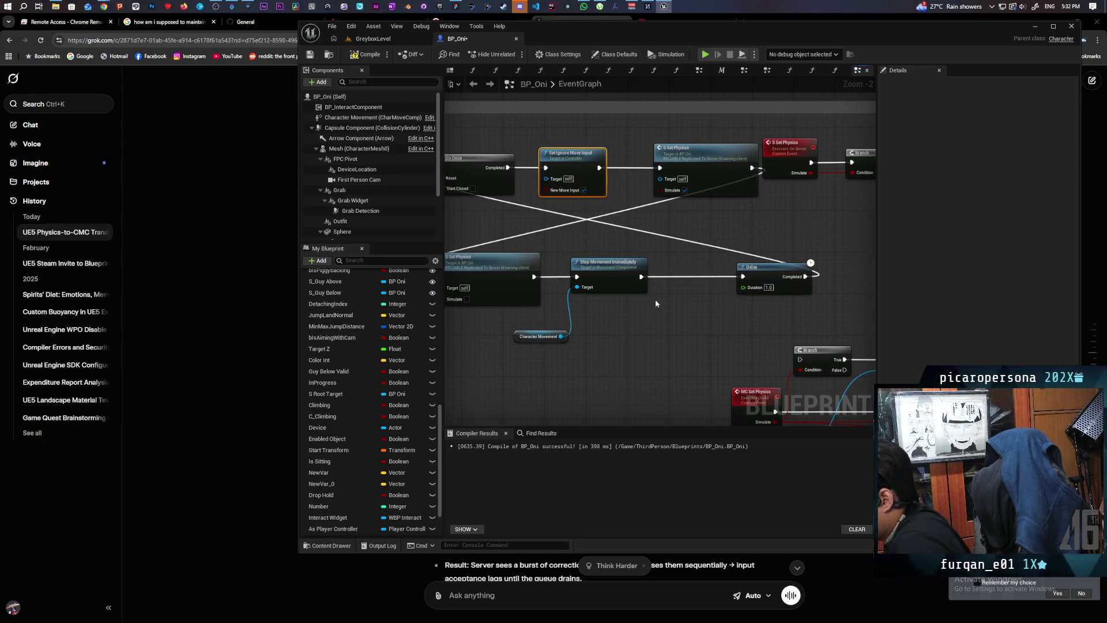
key(ctrl+c)
key(ctrl+v)
drag(670, 337, 691, 275)
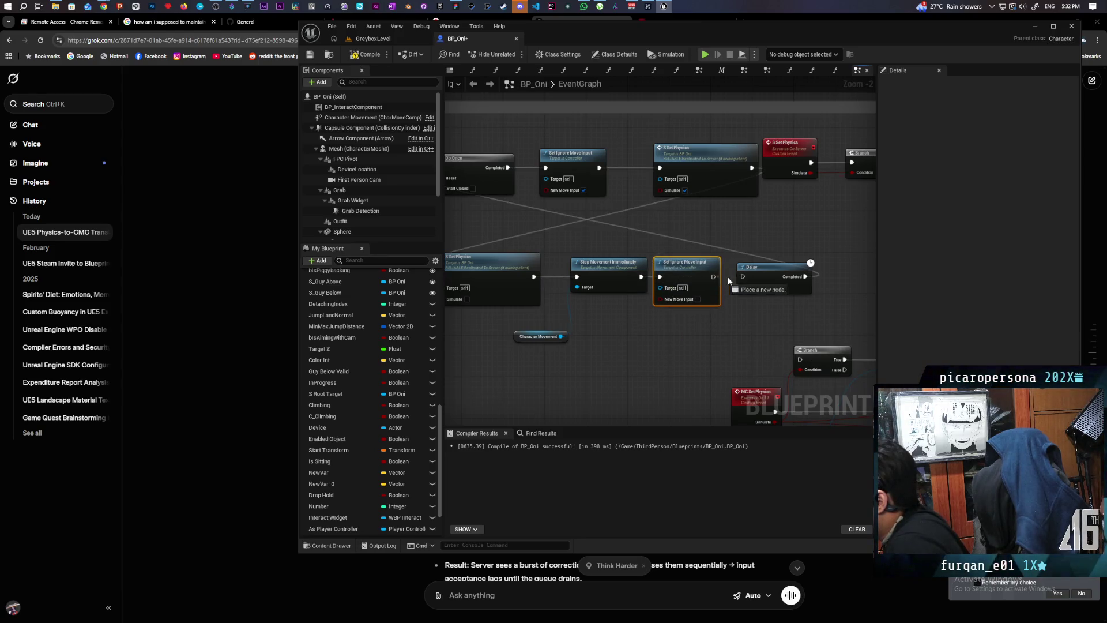
drag(655, 329, 686, 350)
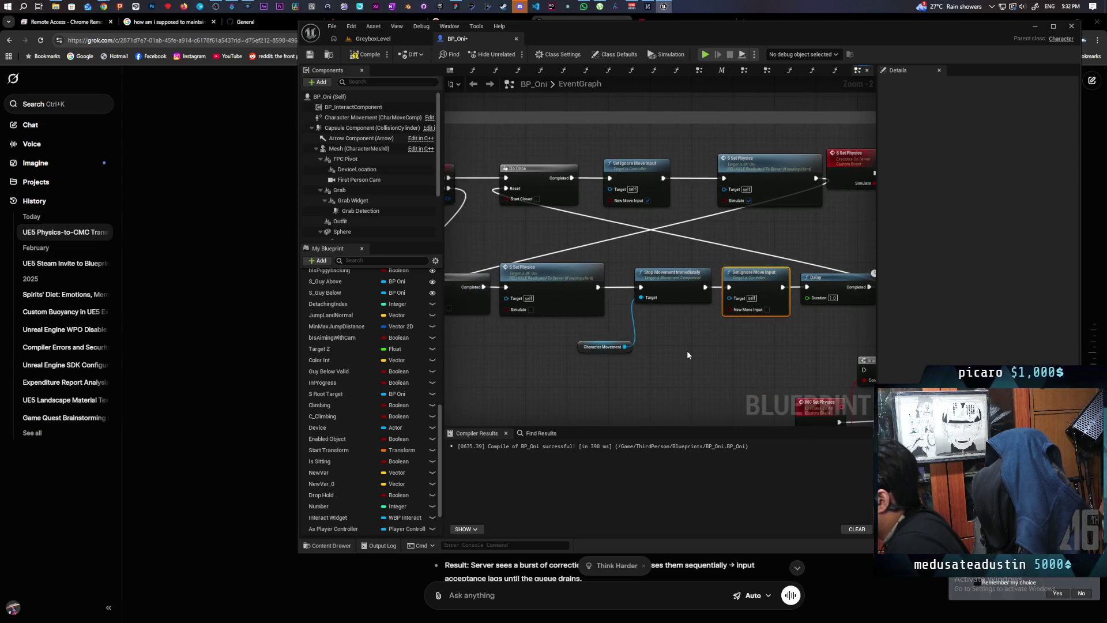
Step: Add a Get Controller node feeding the Target of both Set Ignore Move Input nodes
right_click(687, 351)
text(get conto)
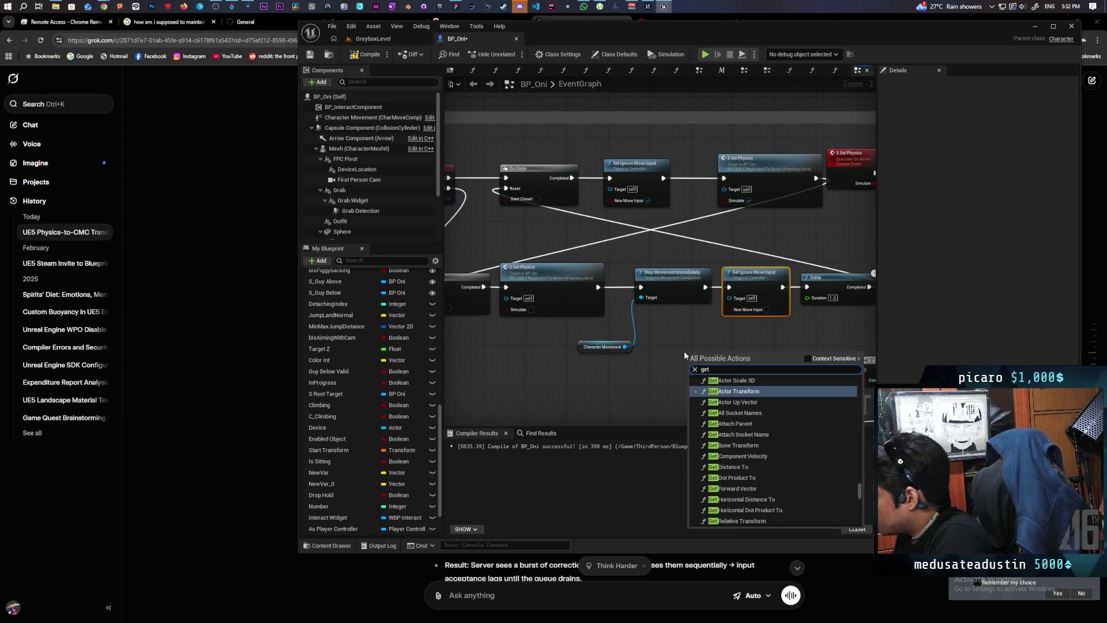
key(BackSpace)
key(BackSpace)
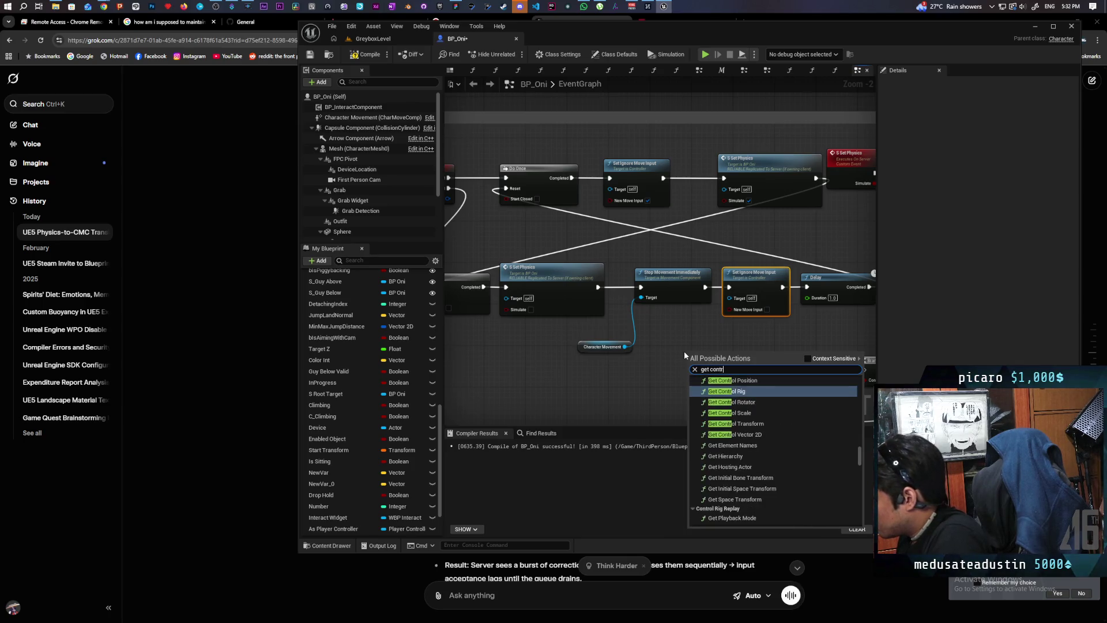
key(Escape)
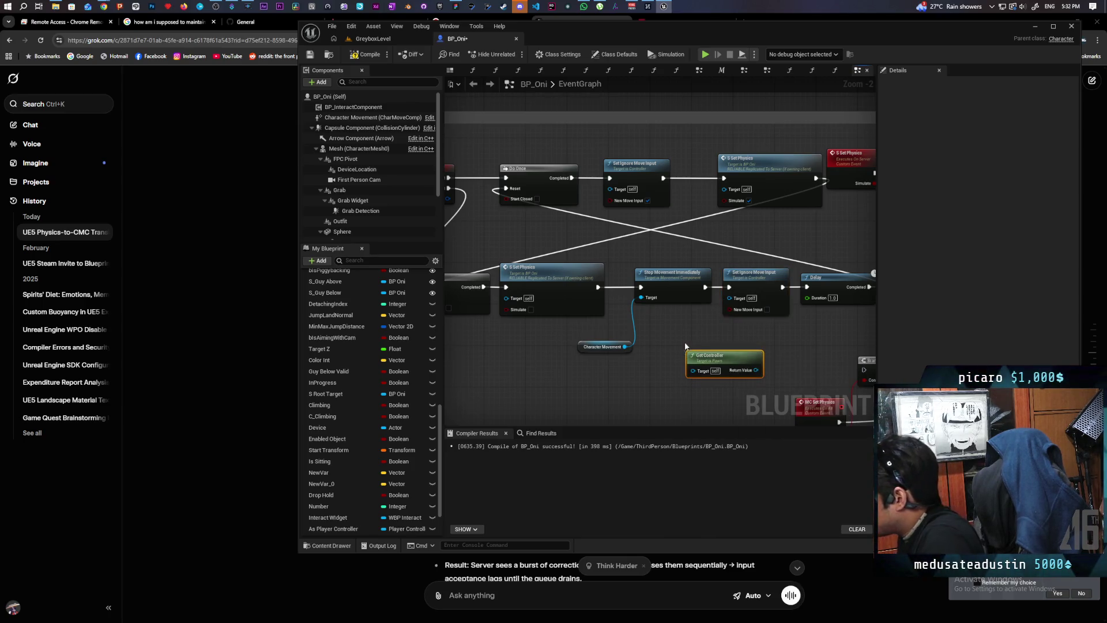
drag(756, 370, 754, 319)
drag(743, 304, 744, 304)
drag(756, 369, 610, 188)
mouse_move(703, 359)
mouse_down()
mouse_move(632, 282)
mouse_move(548, 224)
mouse_up()
Step: Compile the BP_Oni blueprint
click(365, 54)
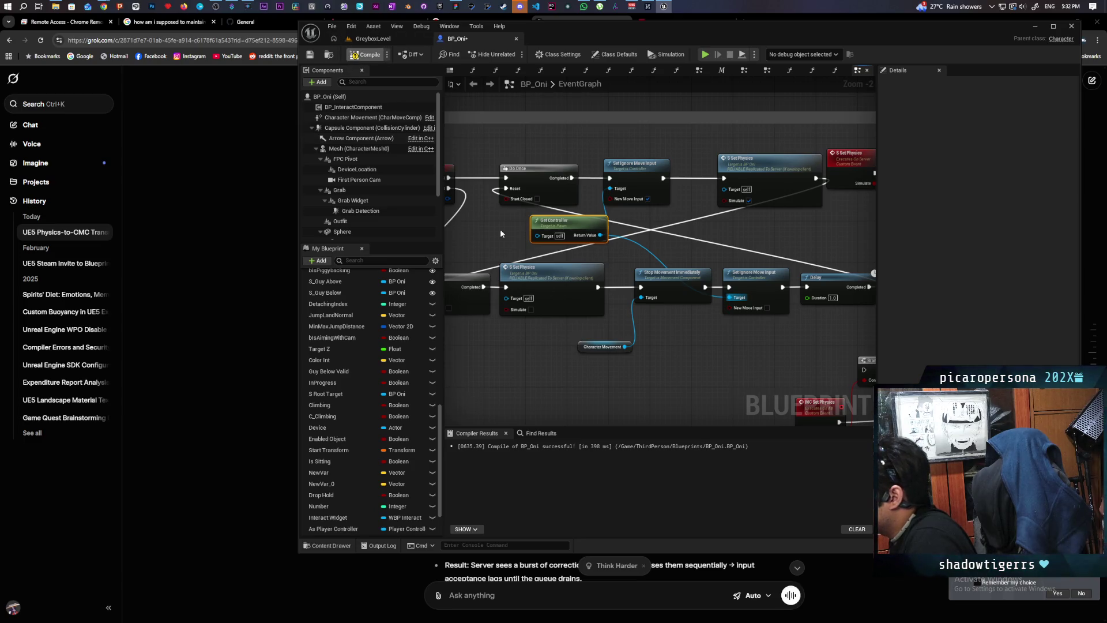
right_click(664, 375)
key(Escape)
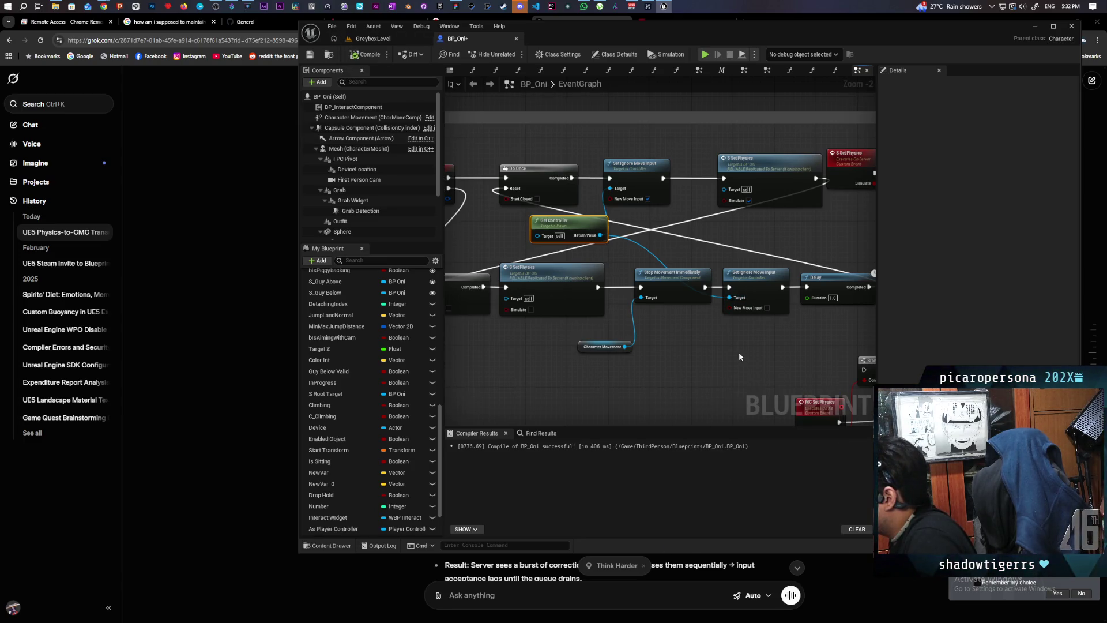
Step: Play GreyboxLevel with two clients, walk Client 1's character around, then stop and reopen BP_Oni
click(380, 39)
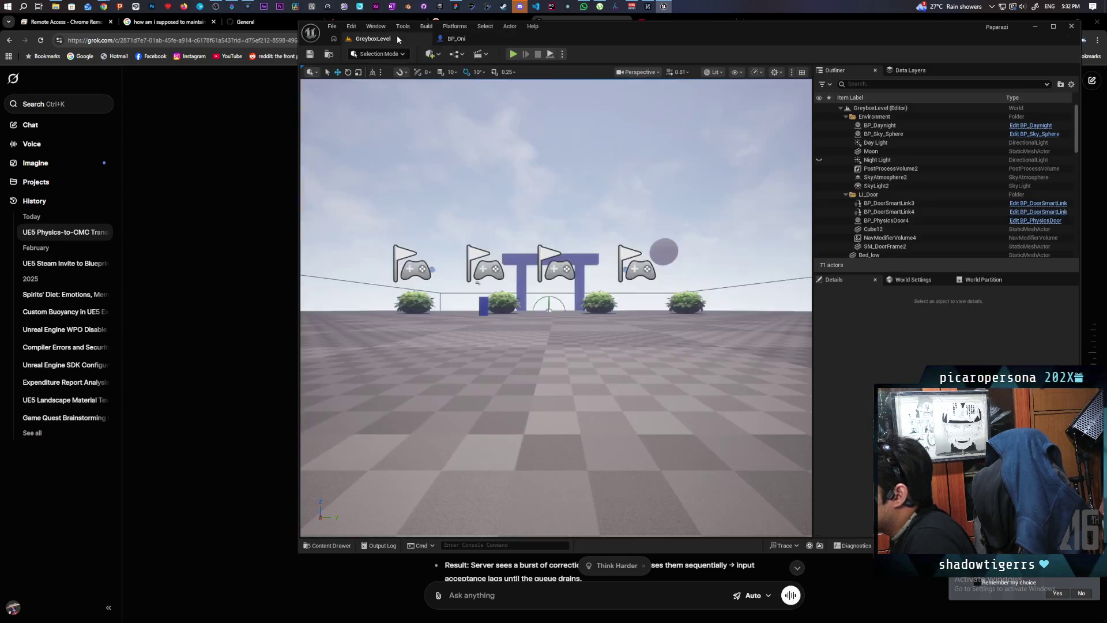
key(alt+p)
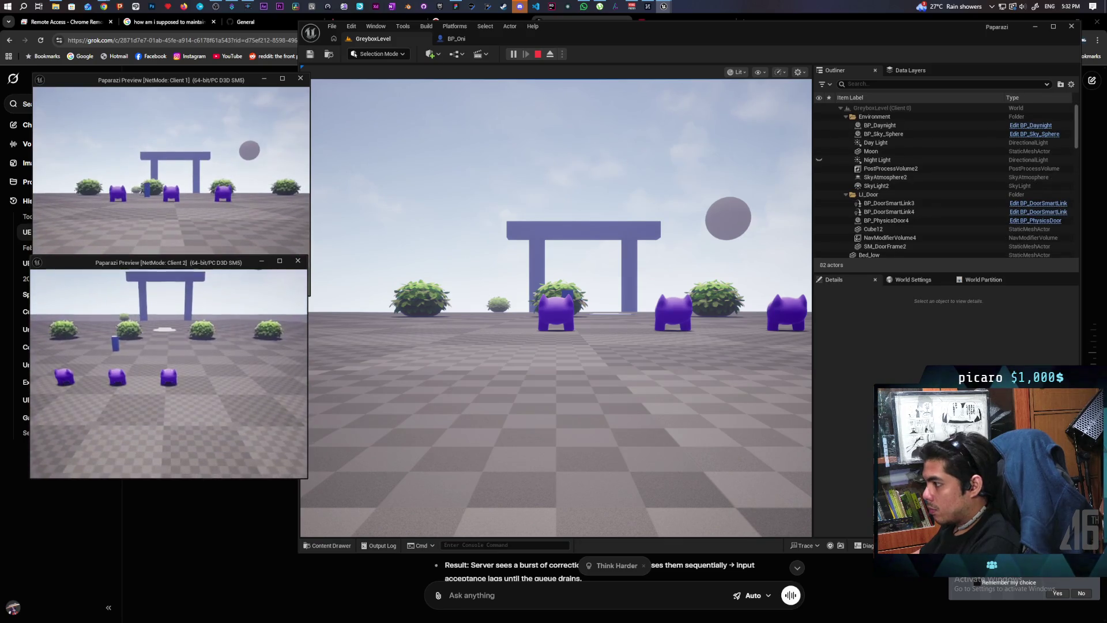
key(w)
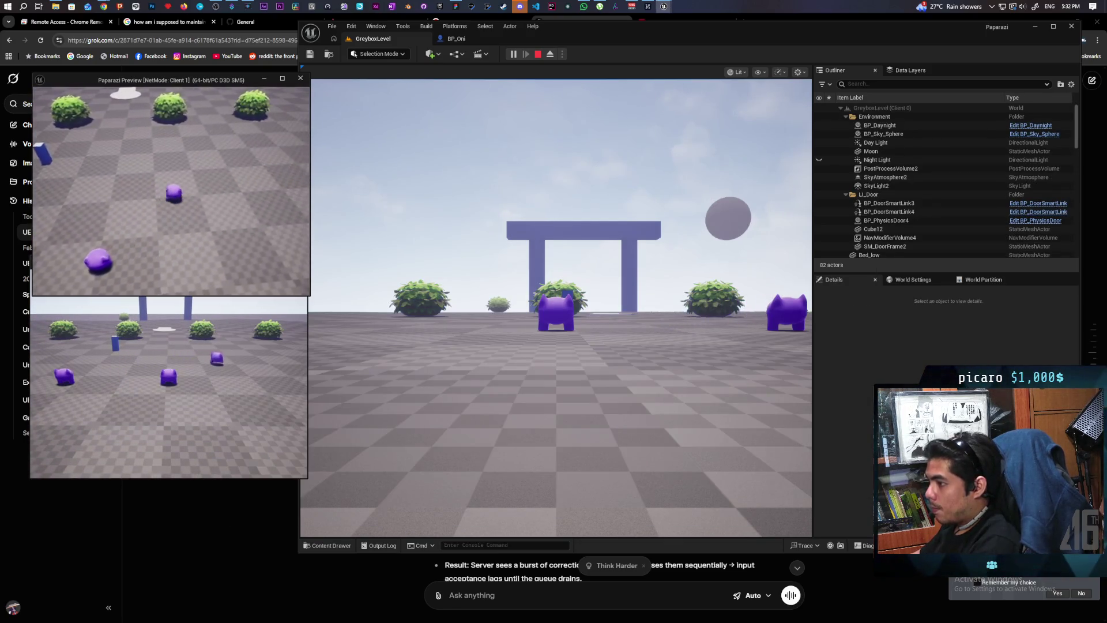
key(w)
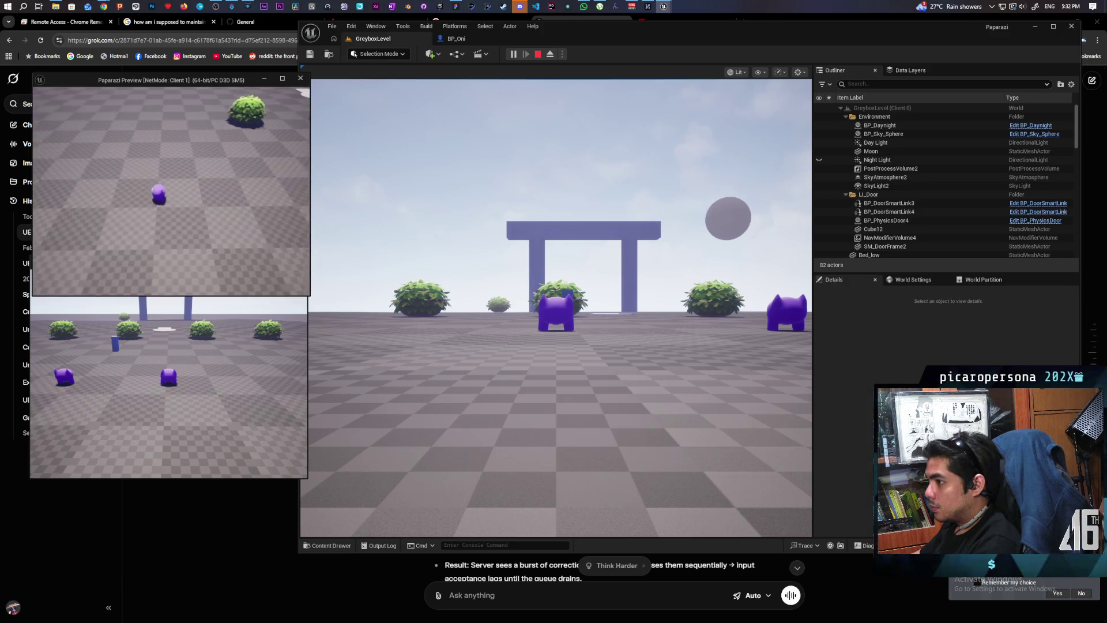
key(w)
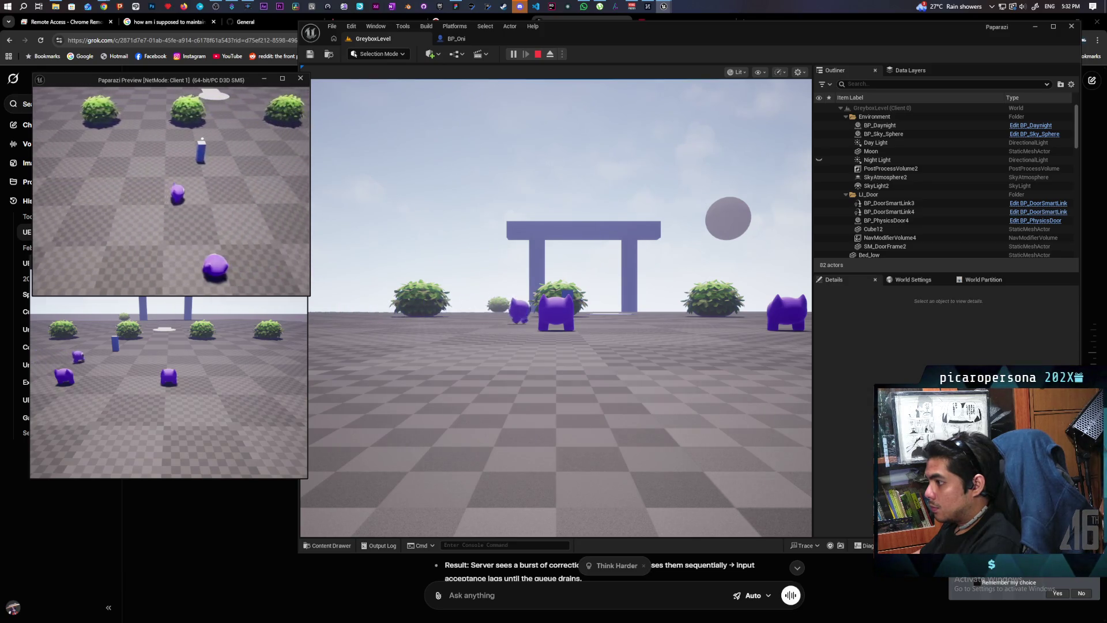
key(Escape)
click(455, 39)
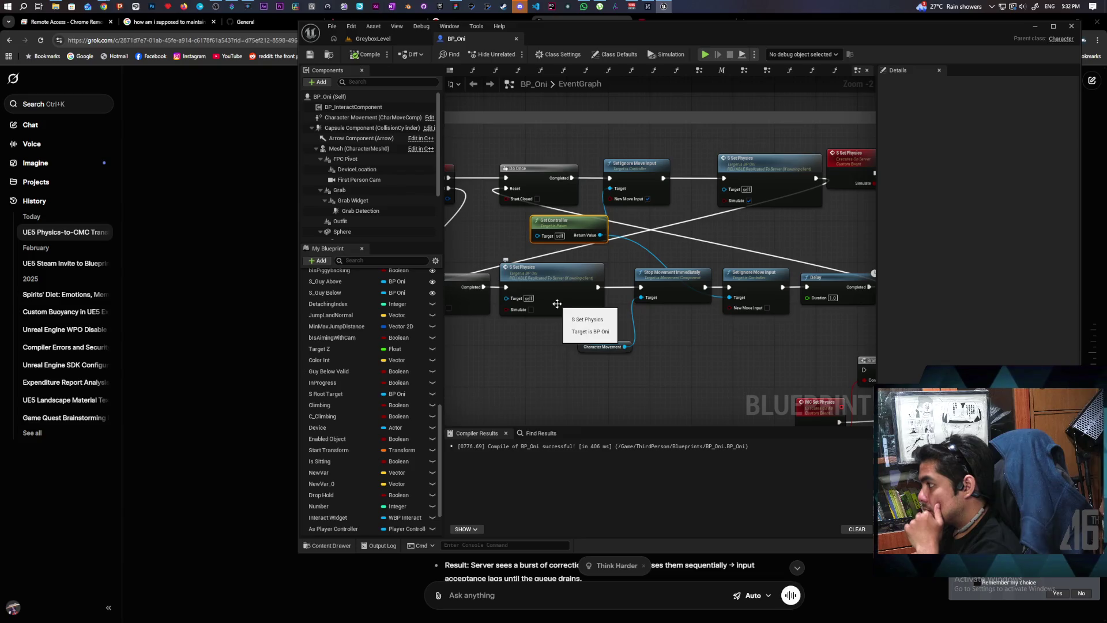
mouse_move(628, 166)
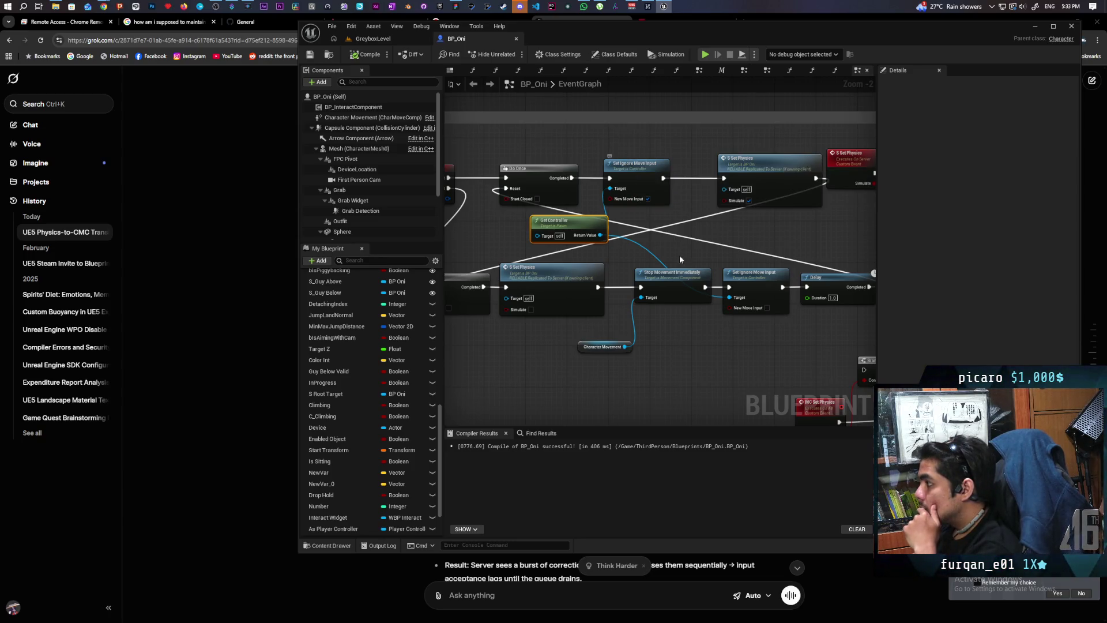
scroll(731, 267, down, 1)
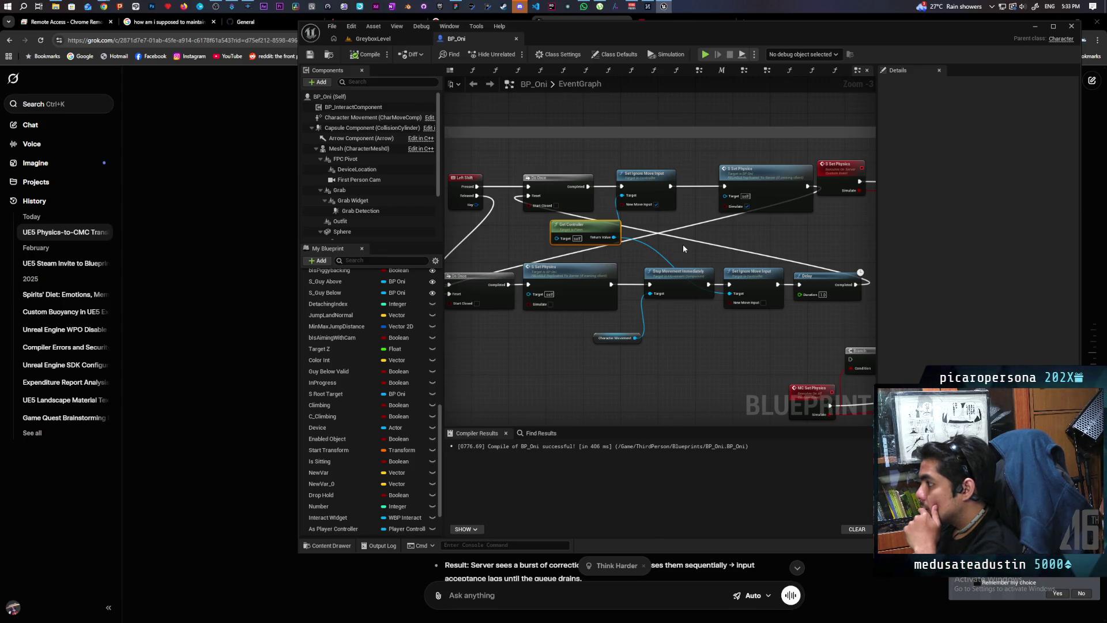
scroll(683, 249, up, 1)
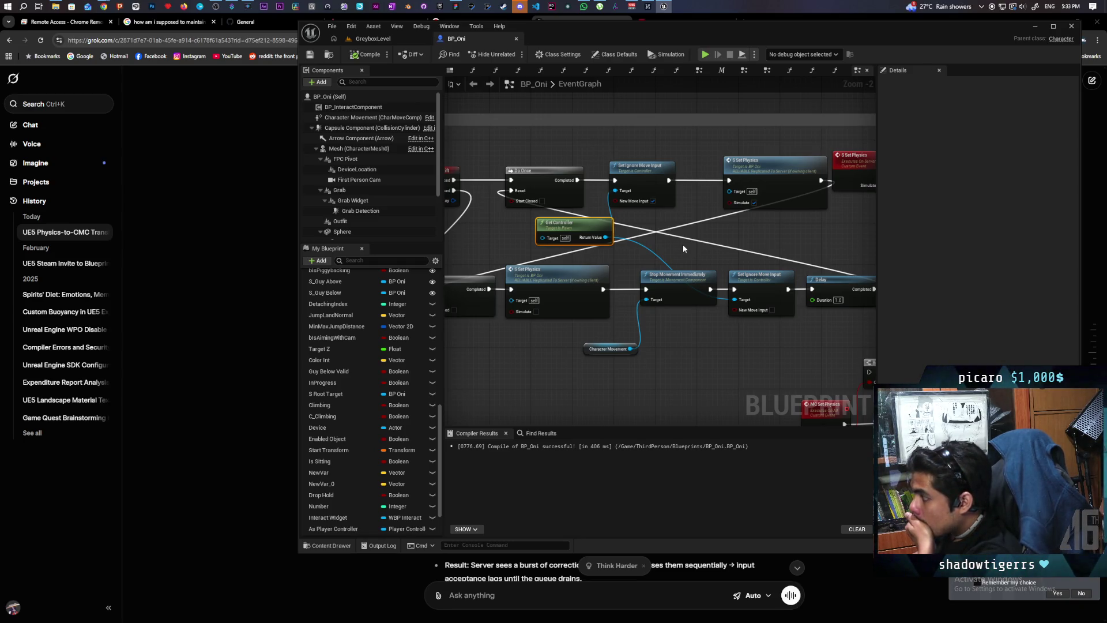
drag(682, 244, 597, 258)
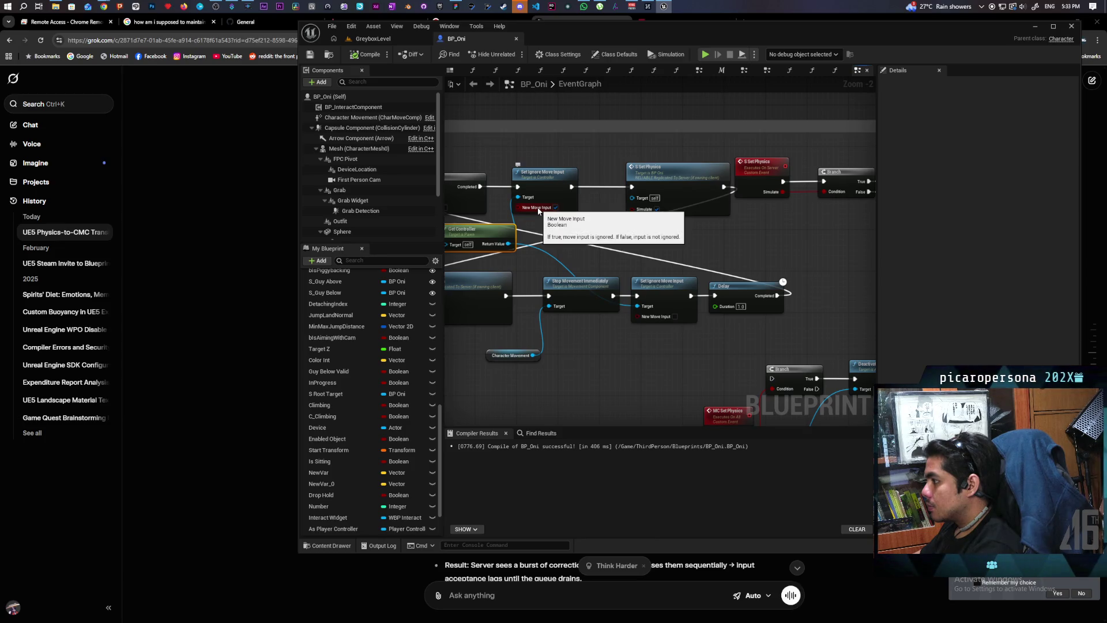
scroll(629, 259, down, 2)
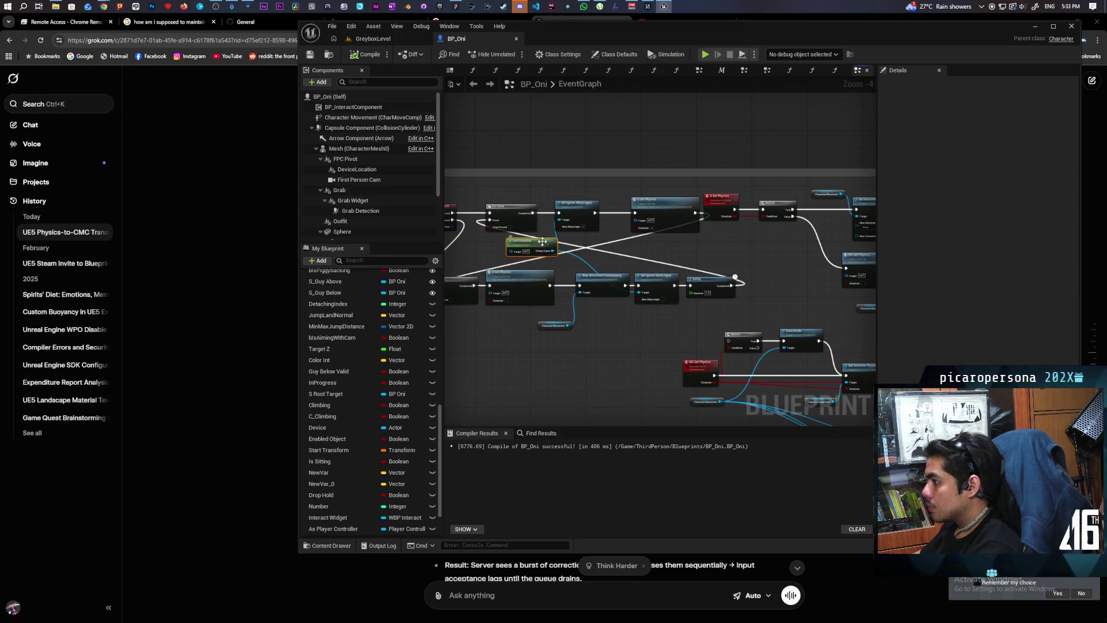
Step: Paste copies of Get Controller and the Set Ignore Move Input nodes into the other roll branch
ctrl+click(591, 222)
ctrl+click(656, 289)
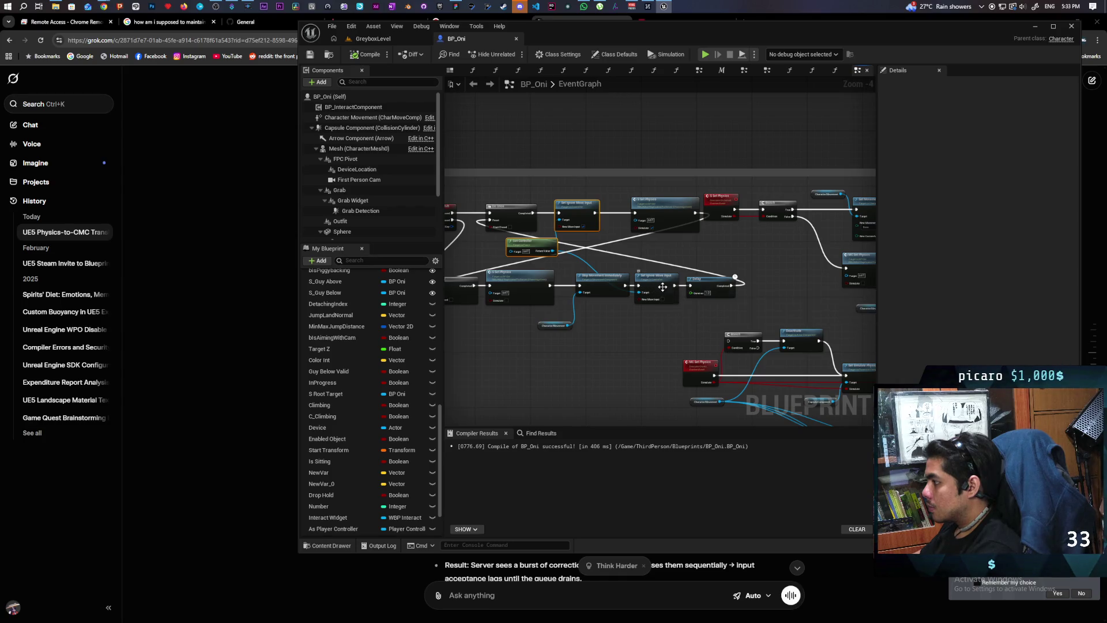
scroll(690, 298, down, 2)
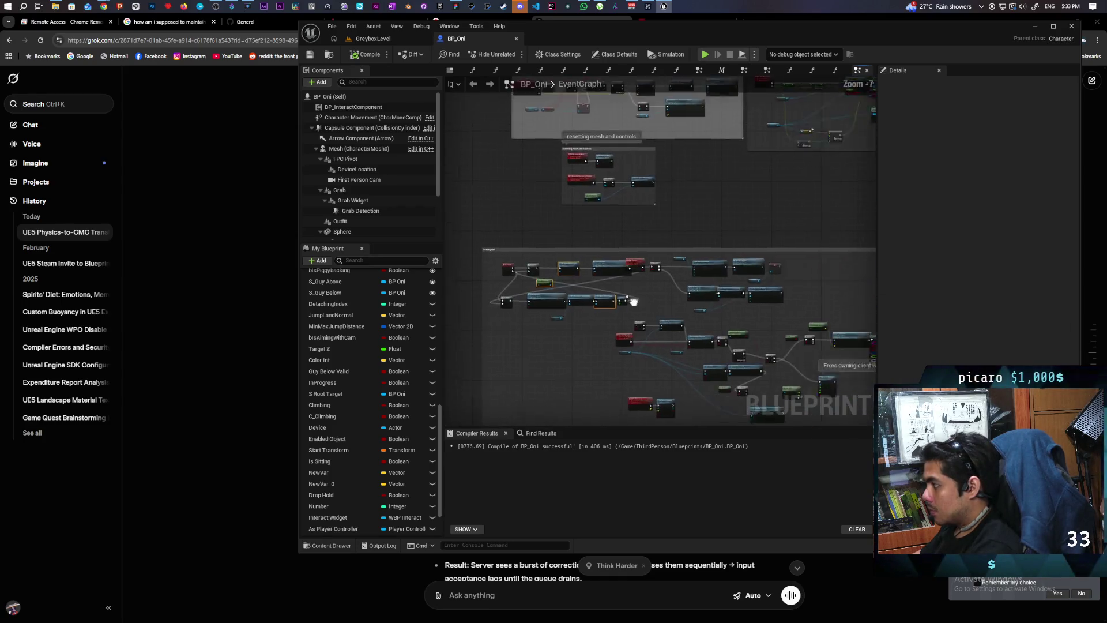
scroll(602, 293, up, 2)
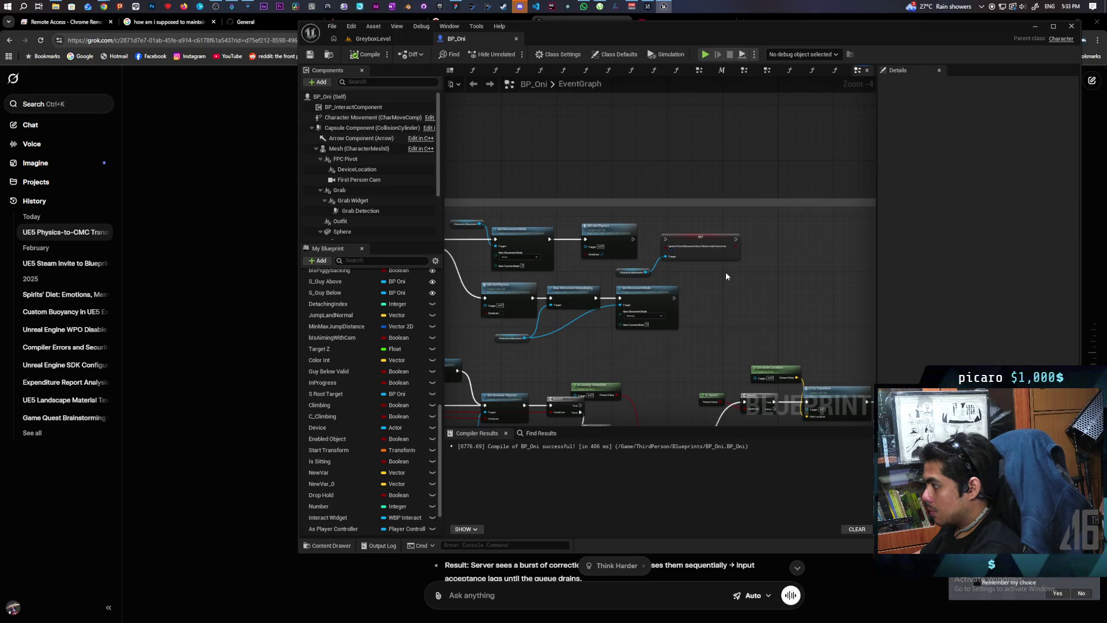
key(ctrl+v)
scroll(714, 289, up, 2)
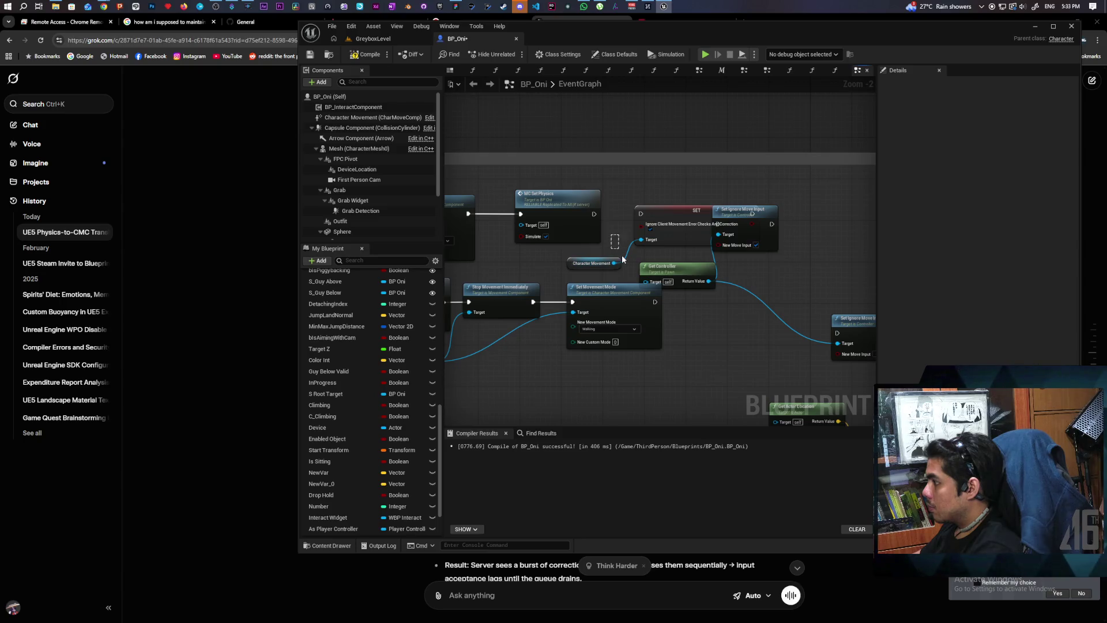
Step: Delete the Character Movement and client error-check SET nodes, arranging the copies after Set Physics
key(Delete)
click(680, 210)
key(Delete)
drag(680, 264, 628, 254)
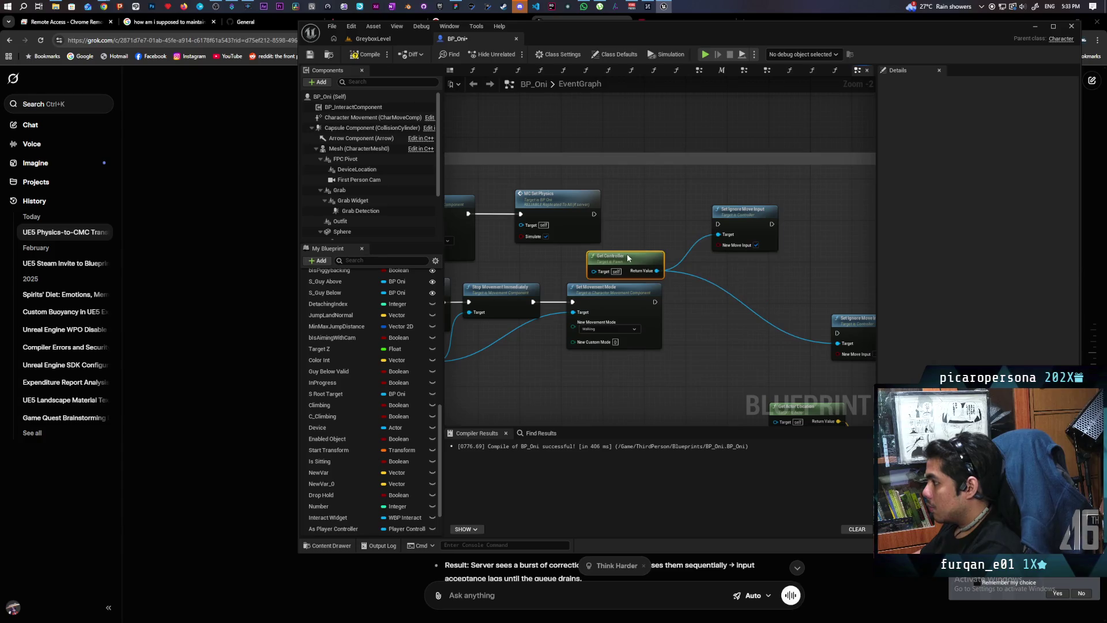
mouse_move(720, 225)
mouse_down()
mouse_move(646, 203)
mouse_move(667, 216)
mouse_up()
drag(852, 325, 693, 293)
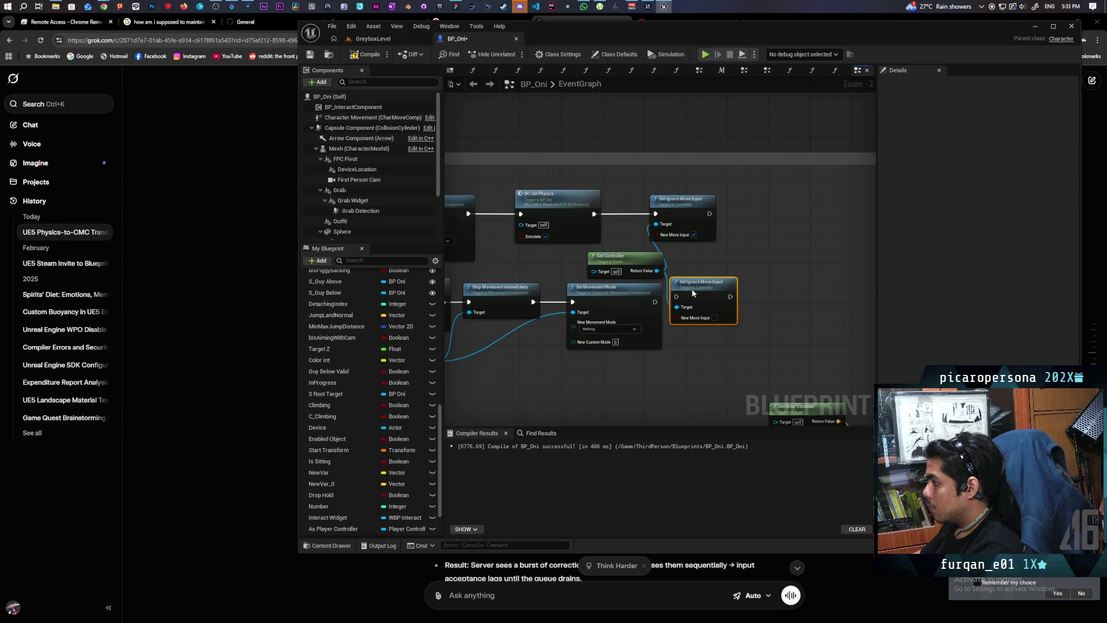
scroll(701, 294, down, 2)
scroll(669, 294, up, 2)
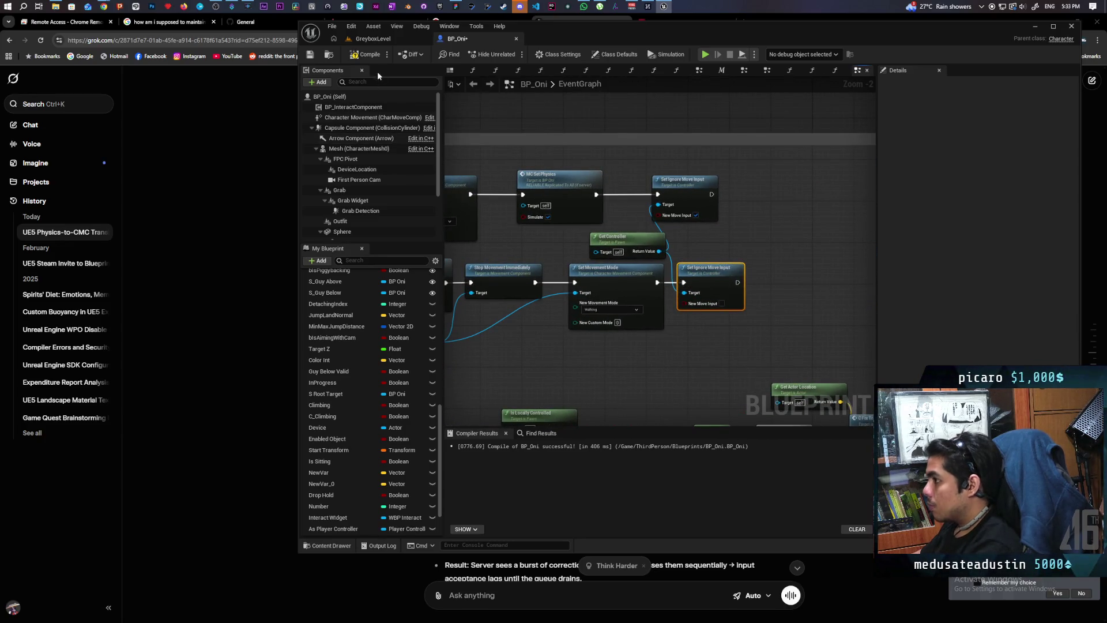
Step: Confirm BP_Oni compiled, run a two-client GreyboxLevel play test, then stop and return to the graph
click(392, 37)
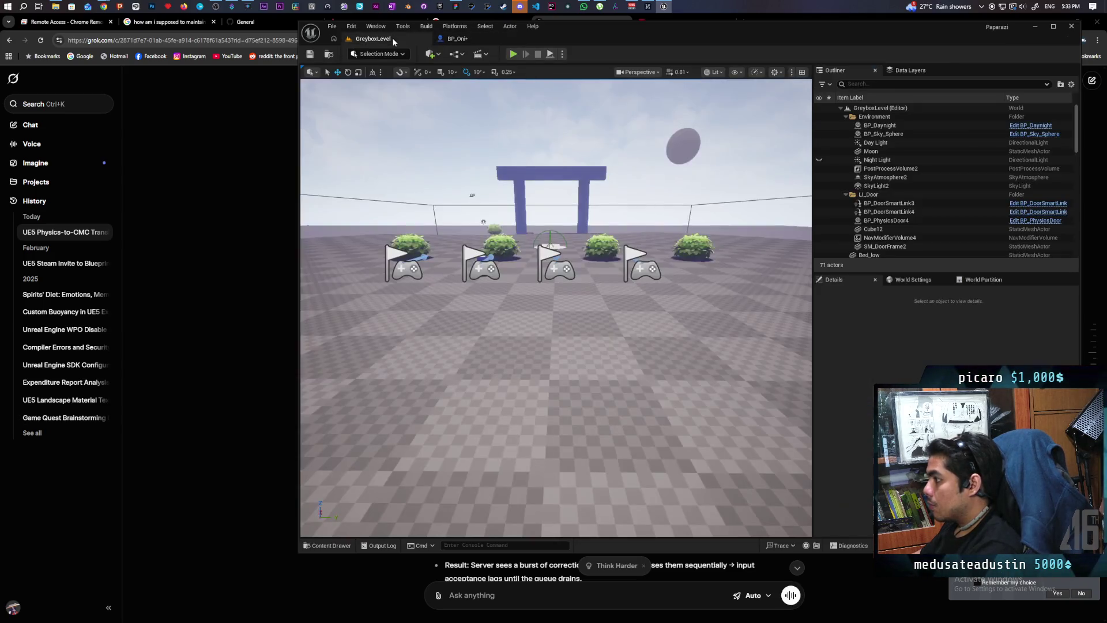
click(467, 40)
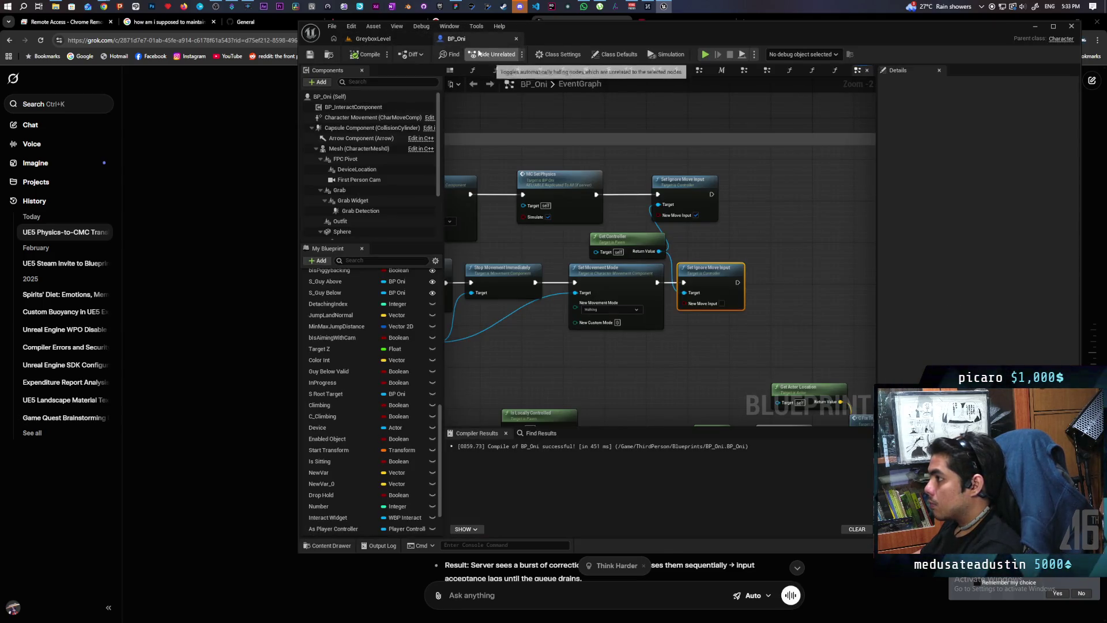
click(399, 42)
key(alt+p)
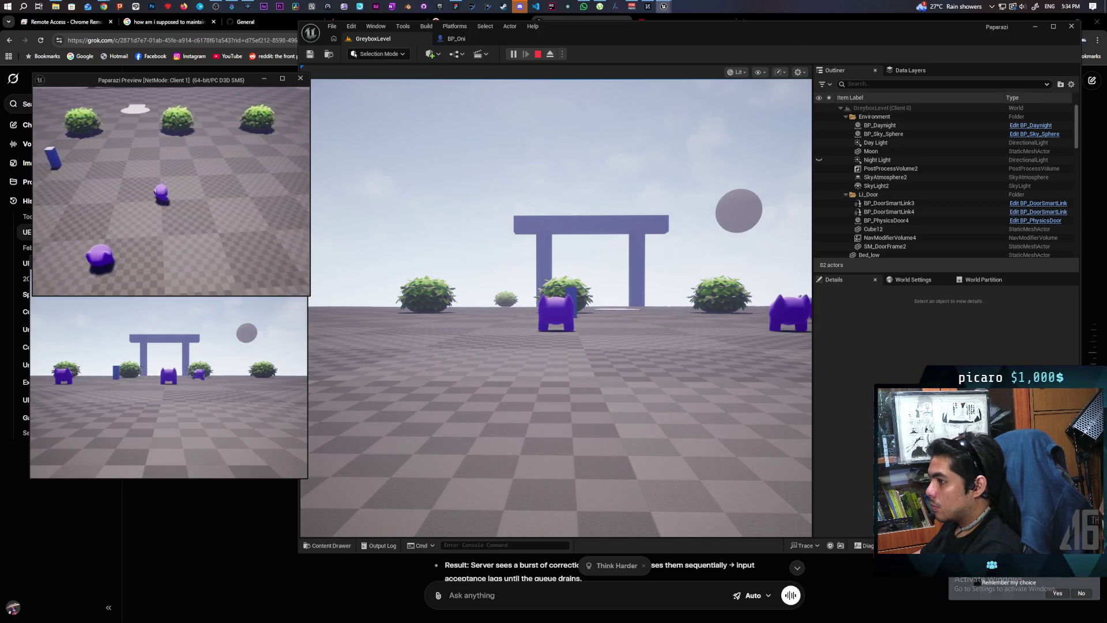
key(Escape)
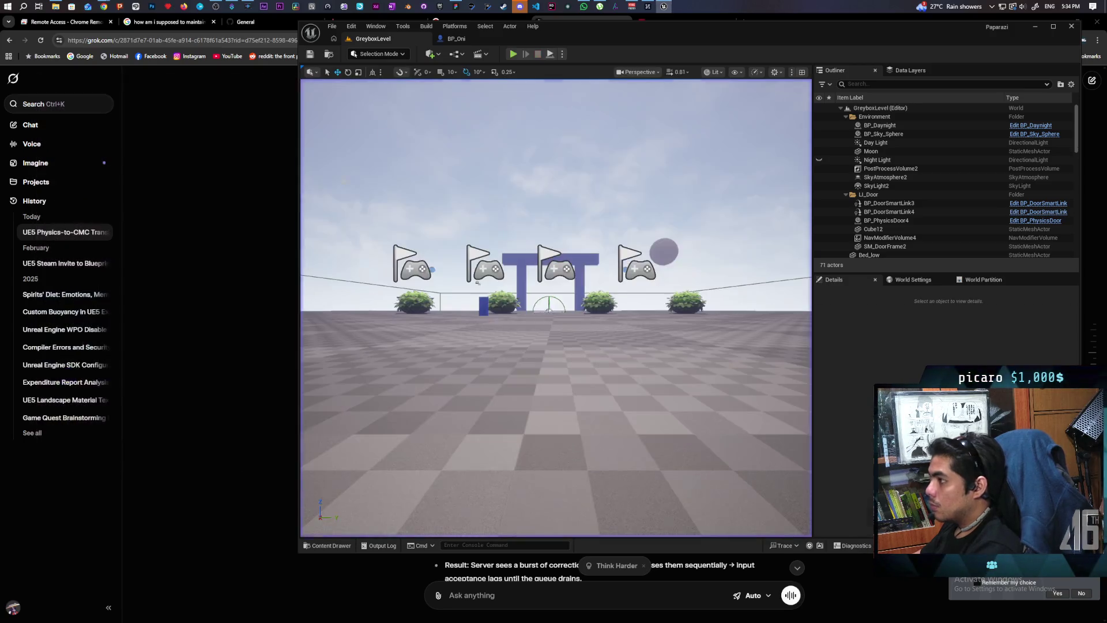
click(452, 41)
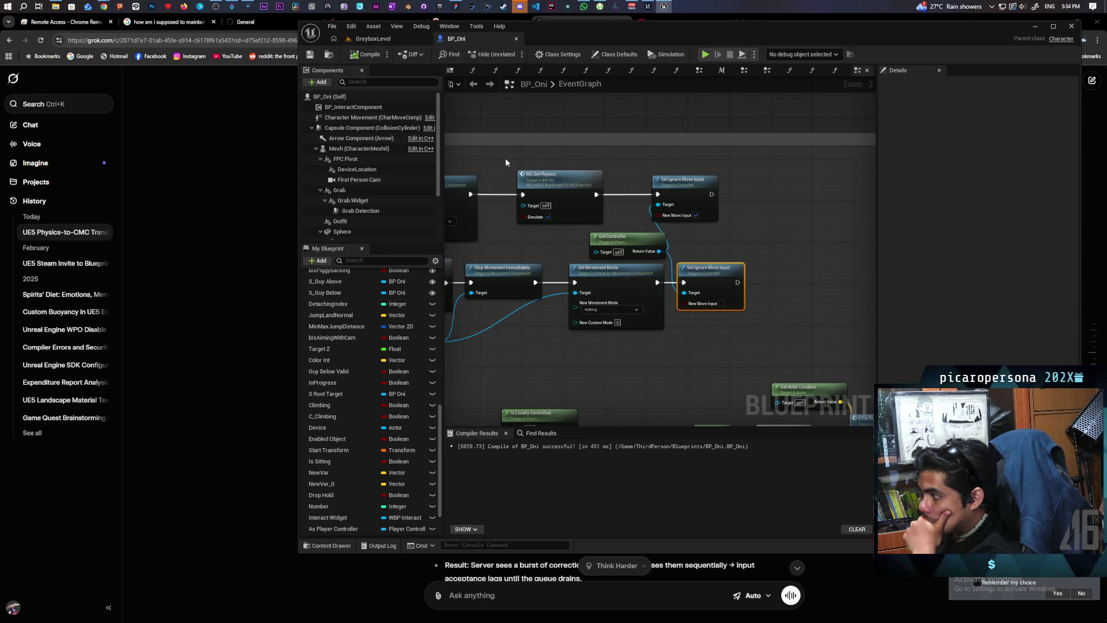
Step: Add a Jump node wired between Set Ignore Move Input and Delay in the roll sequence
scroll(628, 247, down, 2)
scroll(694, 249, up, 2)
drag(694, 244, 711, 282)
drag(750, 249, 812, 254)
right_click(653, 312)
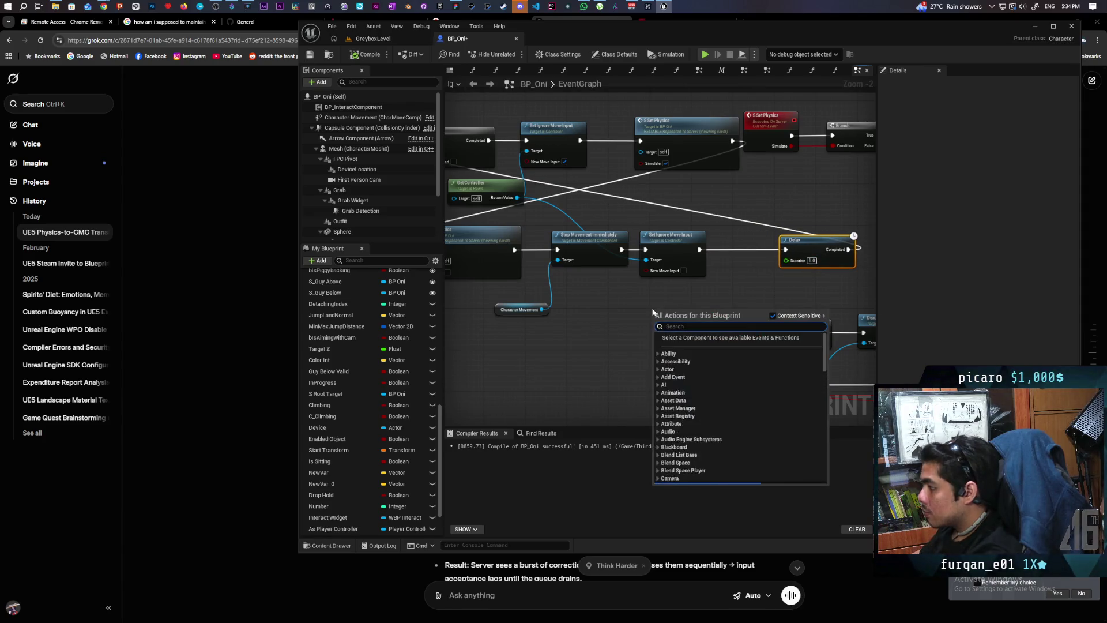
text(jump)
key(Return)
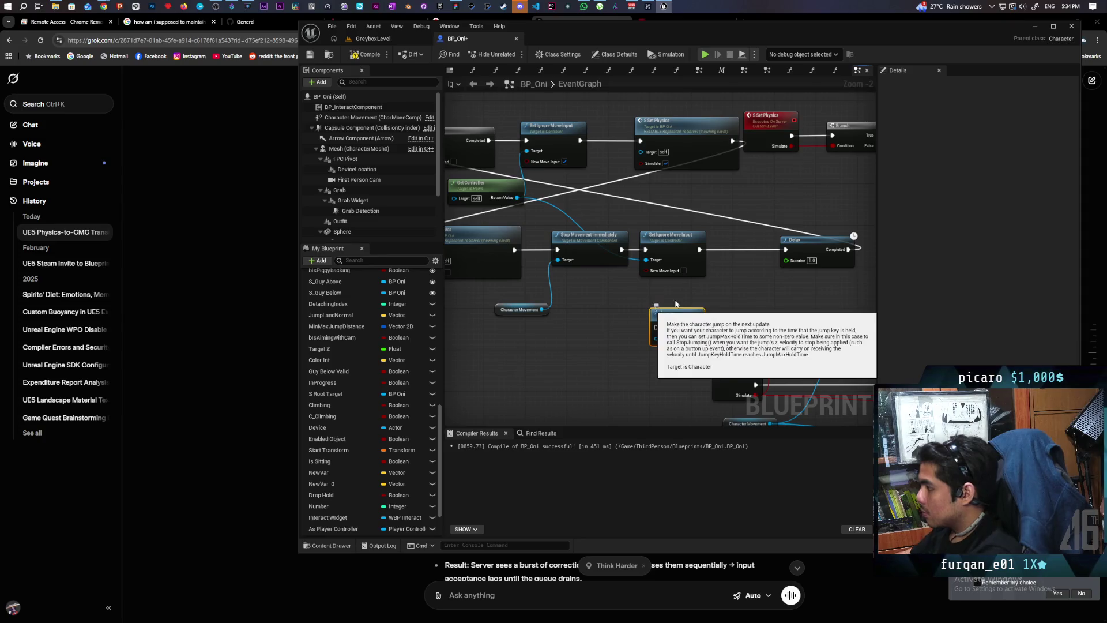
mouse_move(677, 316)
mouse_down()
mouse_move(745, 238)
mouse_move(785, 249)
mouse_up()
click(380, 38)
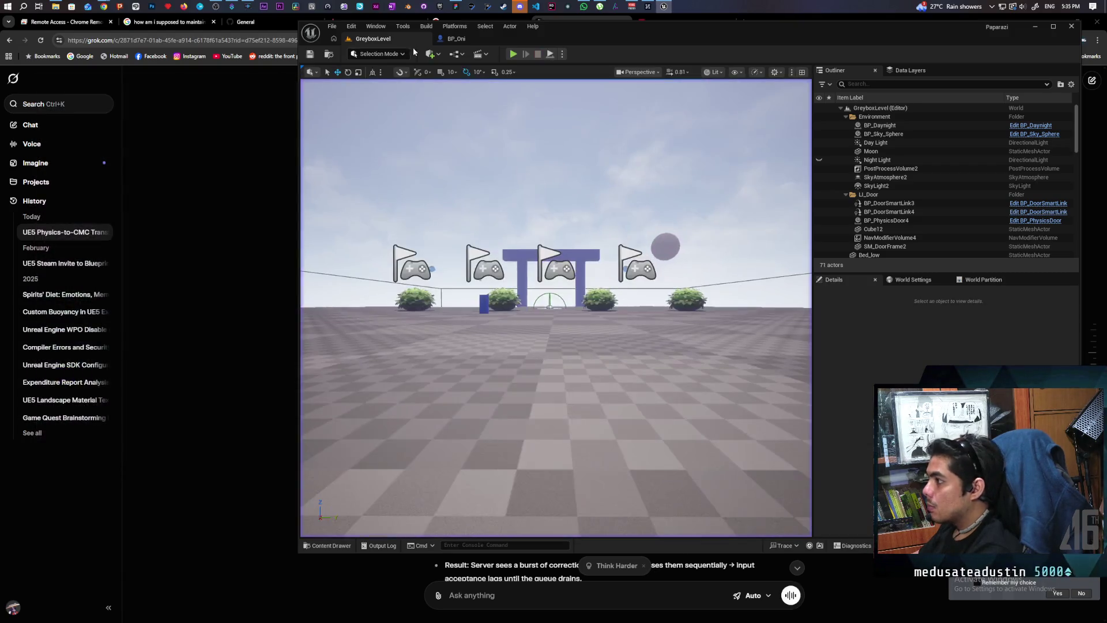
Step: End the roll-and-jump play test and return to the BP_Oni graph
key(Escape)
click(459, 38)
Step: Float BP_Oni in a large separate window beside the shifted level editor, then start play
scroll(618, 285, down, 2)
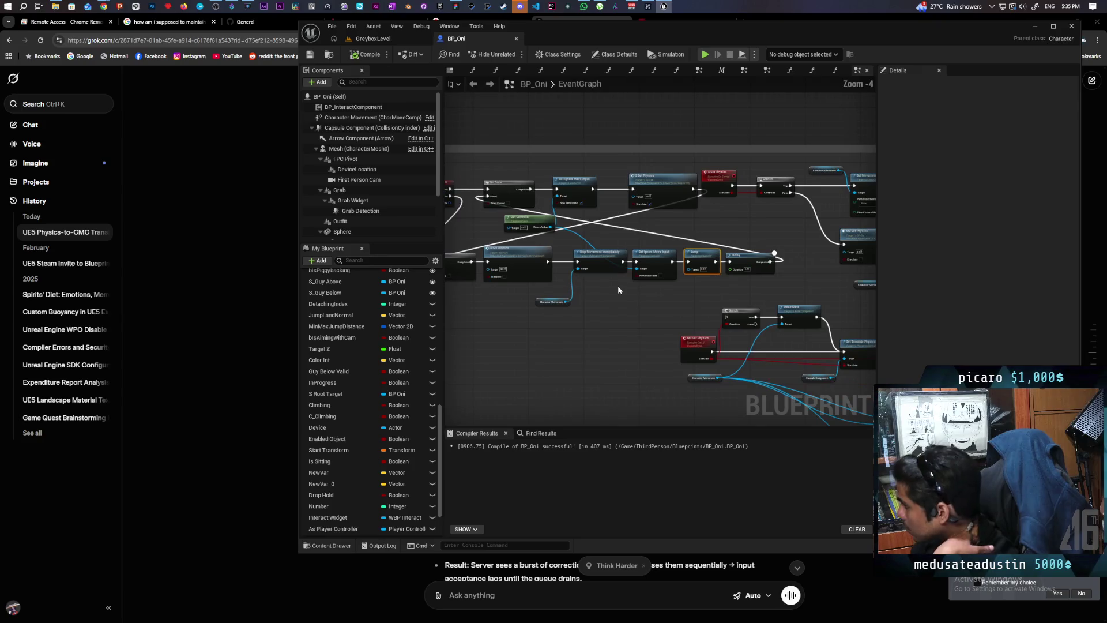
drag(617, 290, 646, 316)
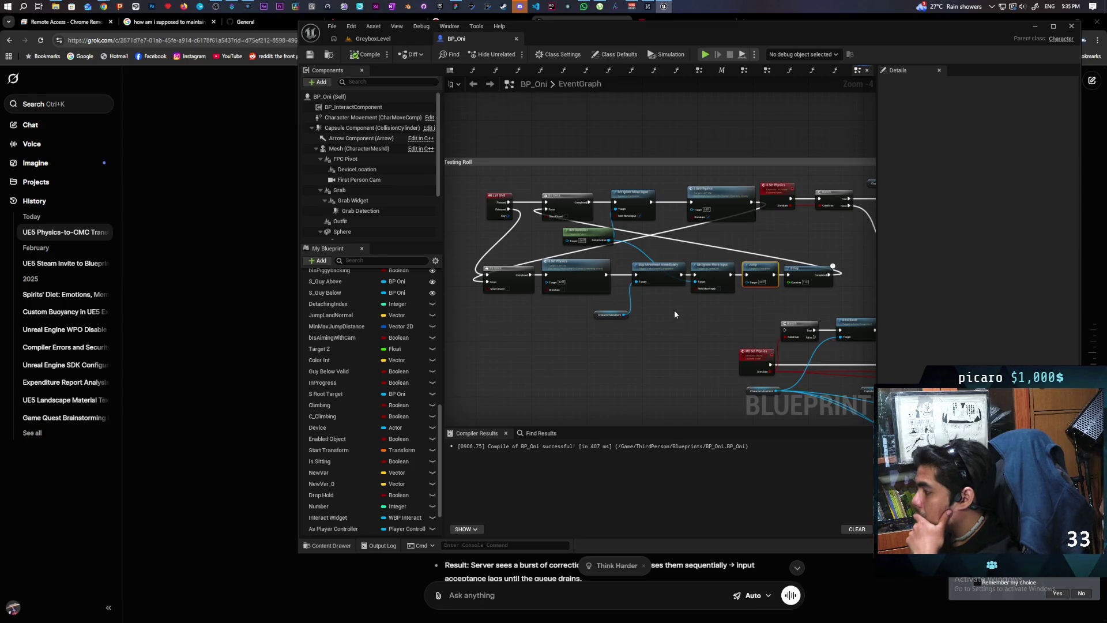
mouse_move(456, 40)
mouse_down()
mouse_move(523, 109)
mouse_move(567, 113)
mouse_up()
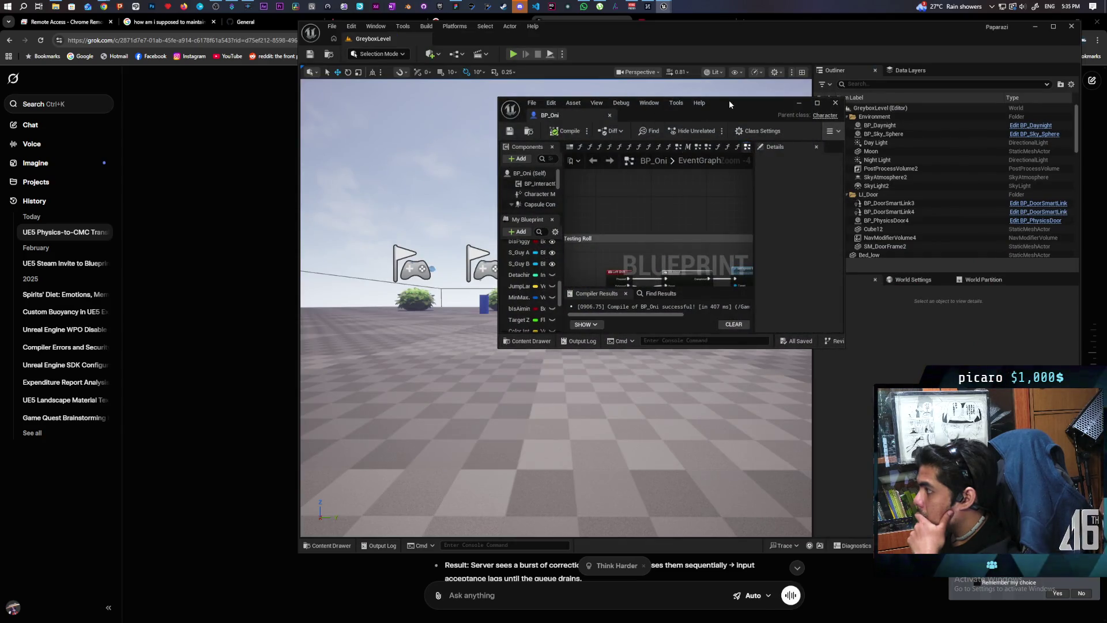
drag(728, 99, 724, 37)
mouse_move(839, 280)
mouse_down()
mouse_move(902, 409)
mouse_move(1095, 534)
mouse_up()
drag(464, 42, 350, 46)
key(alt+p)
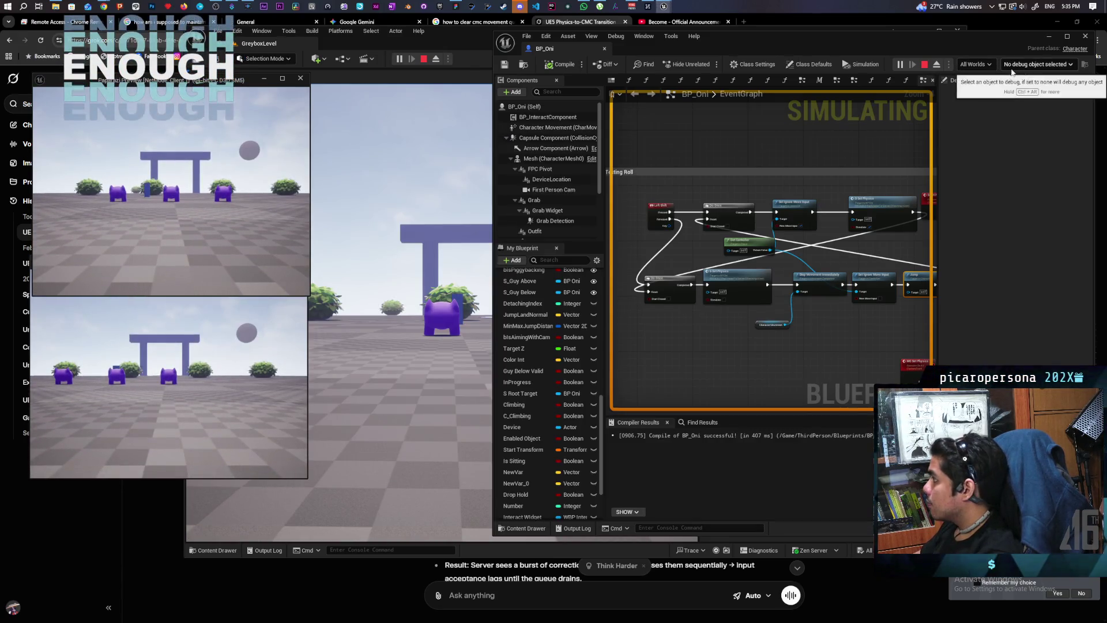
Step: Debug a client BP_Oni instance while rolling Client 1's character repeatedly with Left Shift, then stop
click(1027, 64)
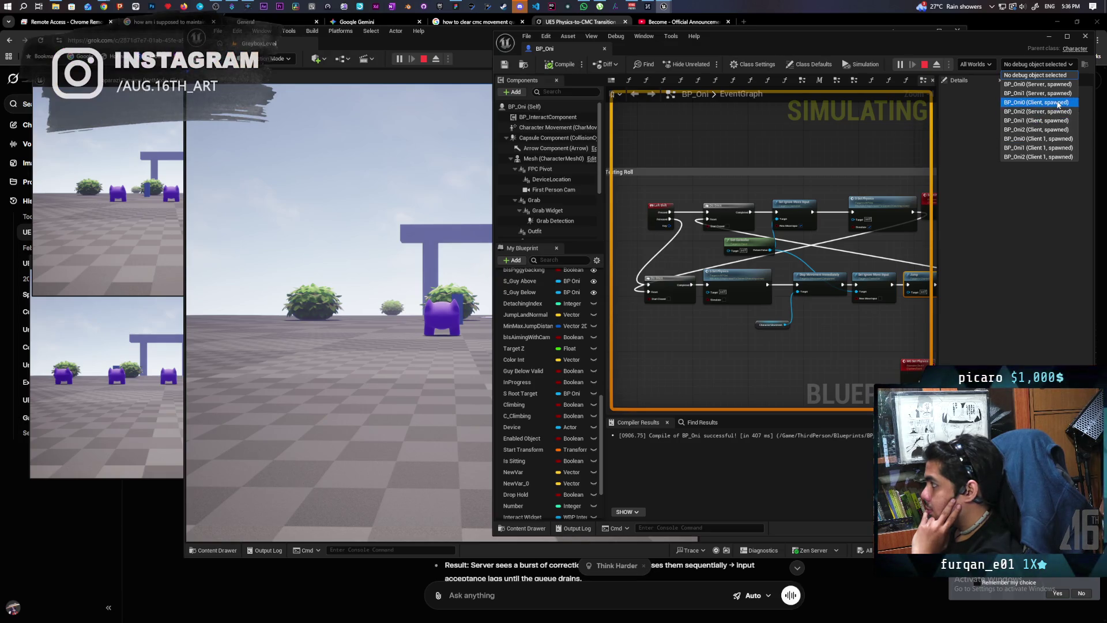
click(1067, 120)
click(167, 80)
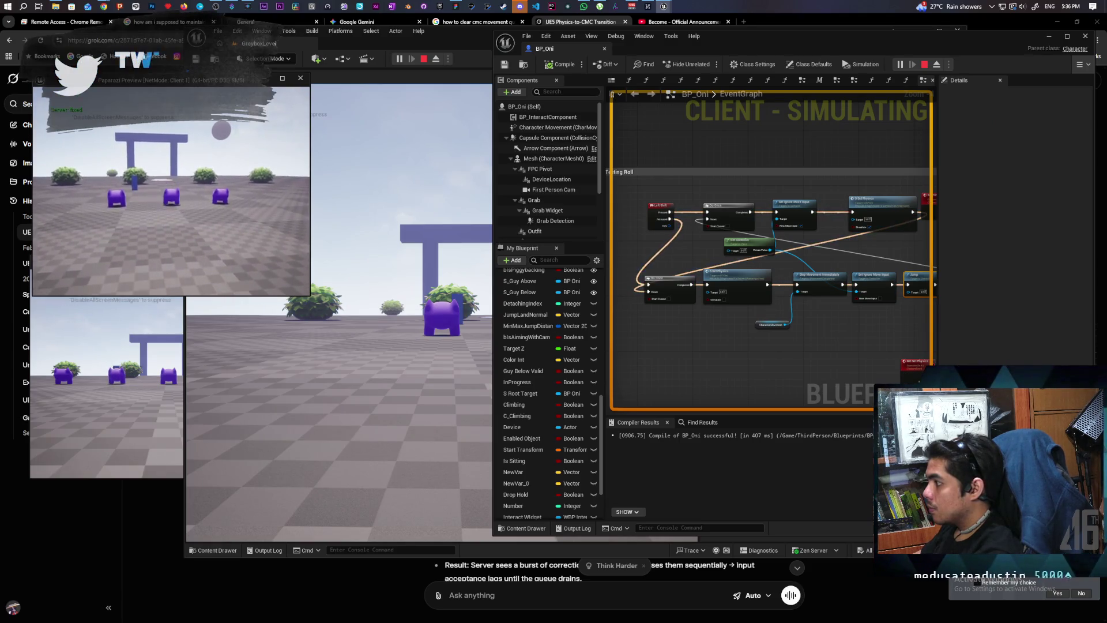
key(shift)
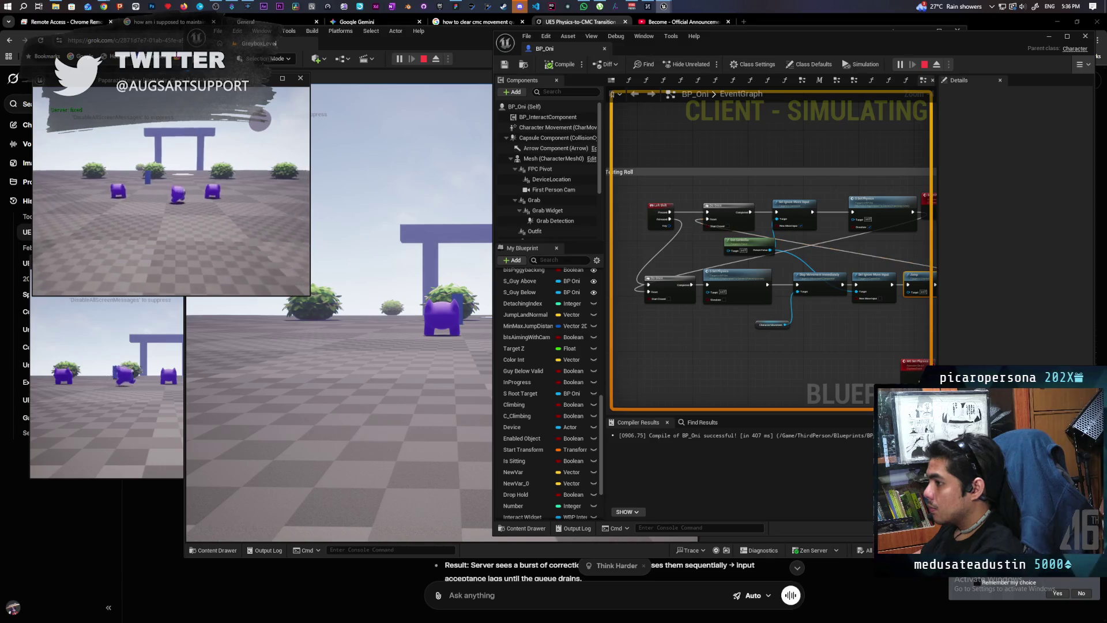
key(w)
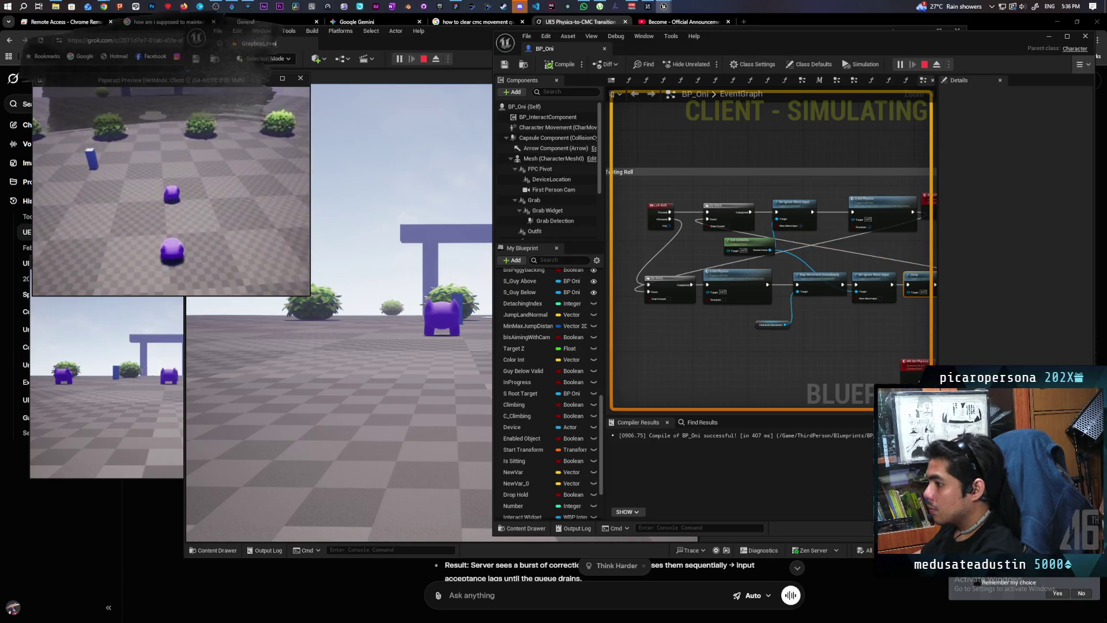
key(shift)
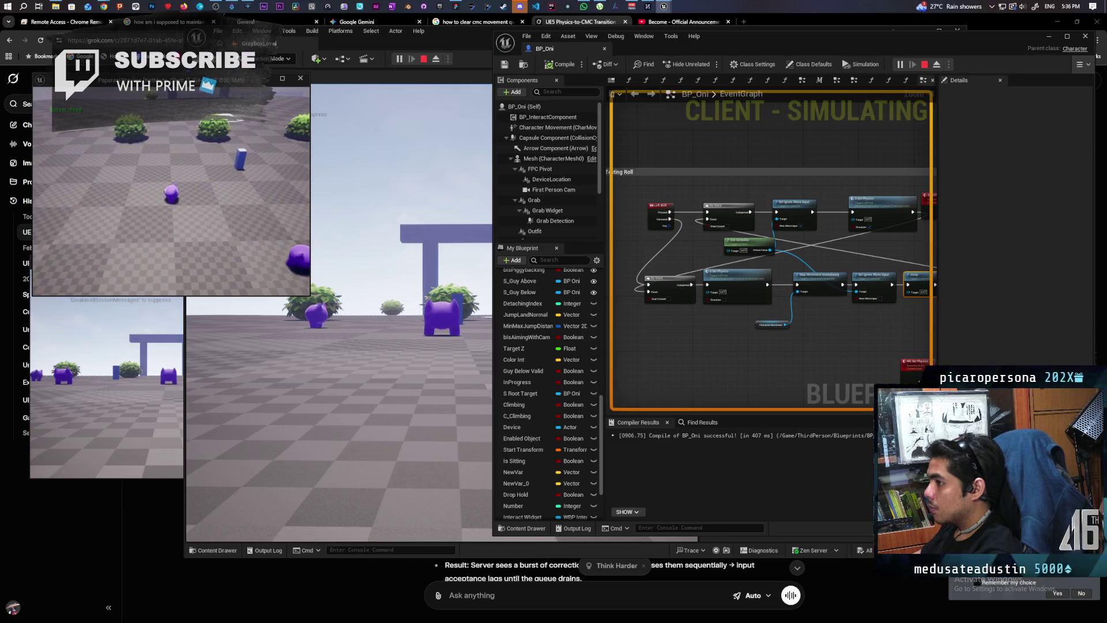
key(shift)
key(shift)
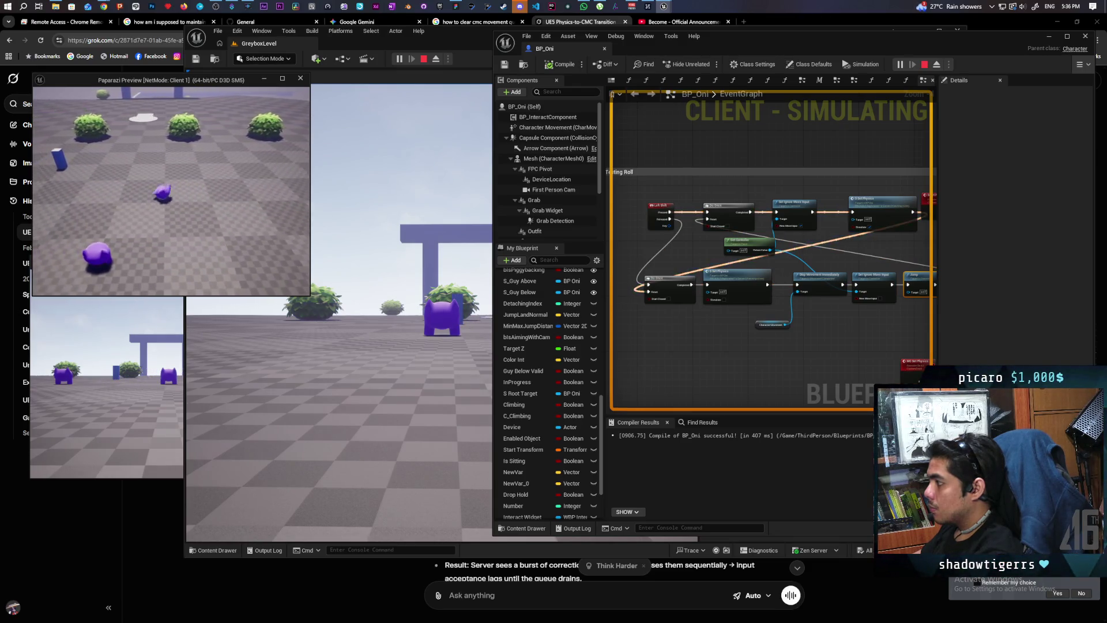
key(shift)
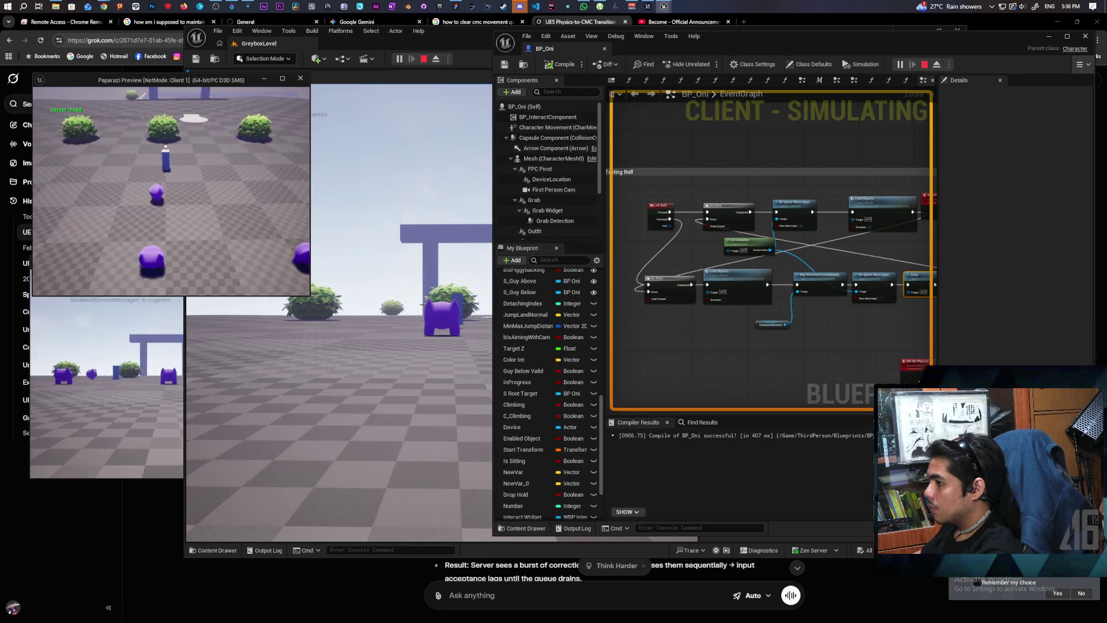
key(shift)
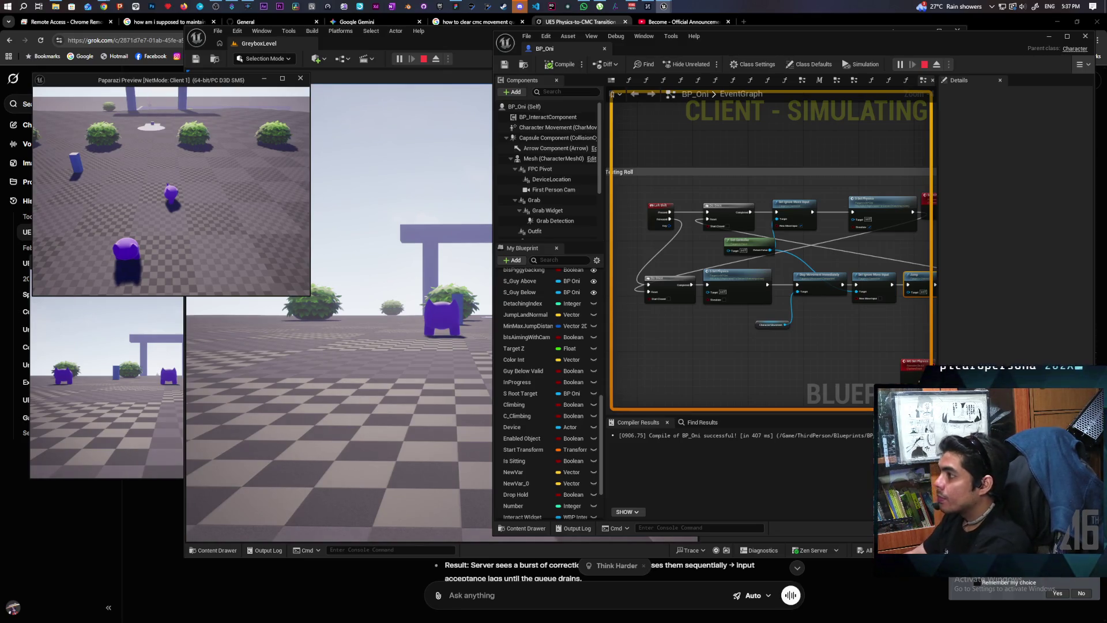
key(Escape)
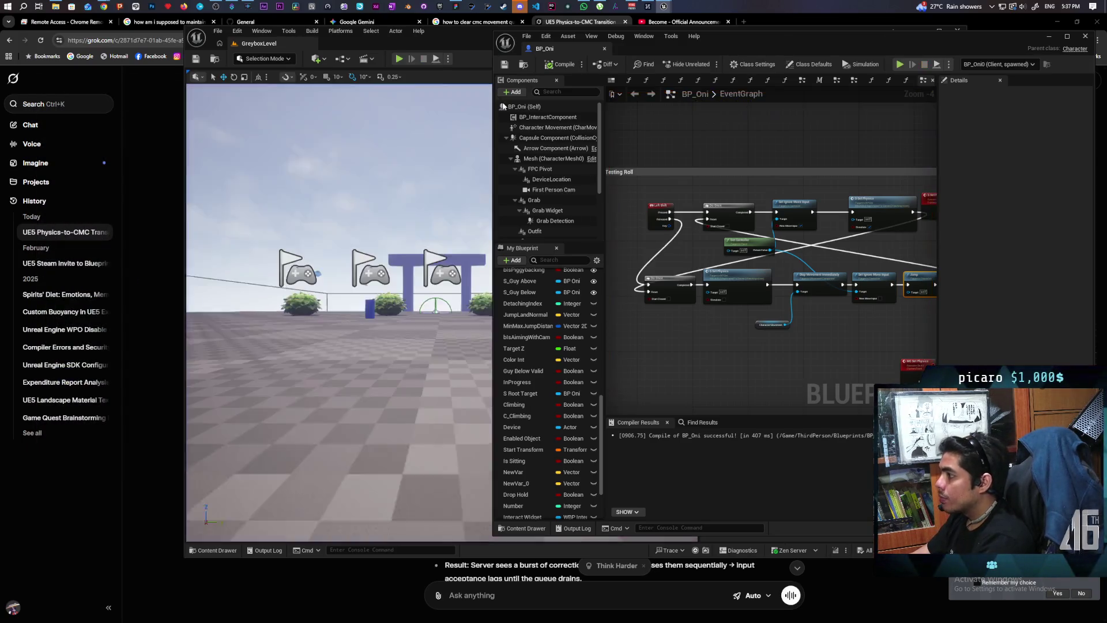
Step: Google 'ue5 player rolling physics' in a new tab and open GameDevMan's 'Ball Rolling Game in Unreal Engine 5' video
click(133, 149)
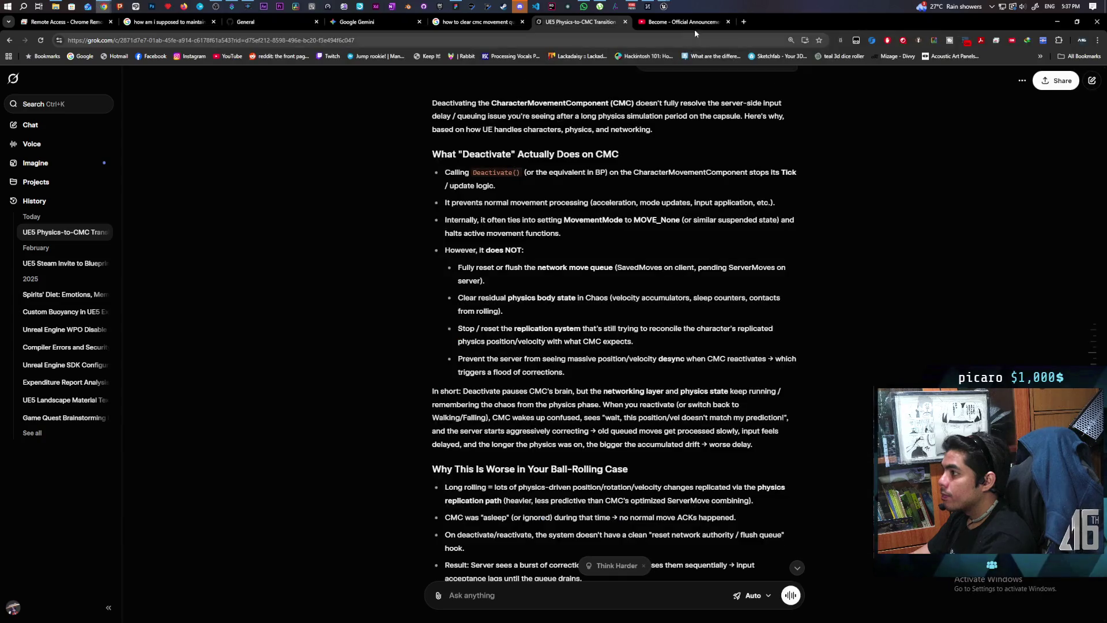
click(744, 22)
drag(751, 26, 625, 34)
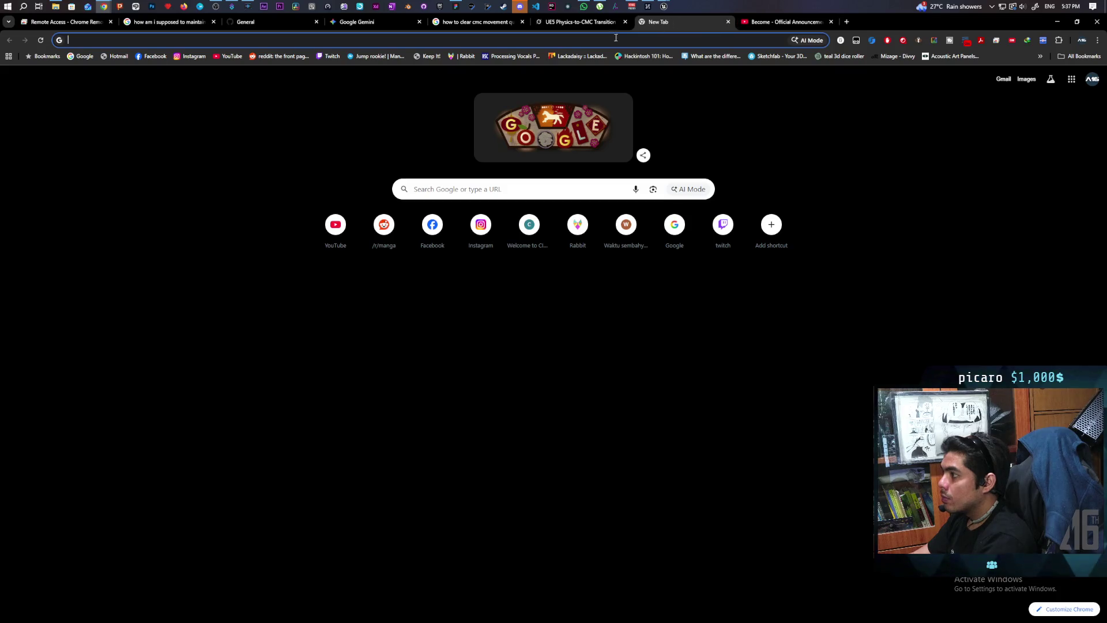
text(ue5)
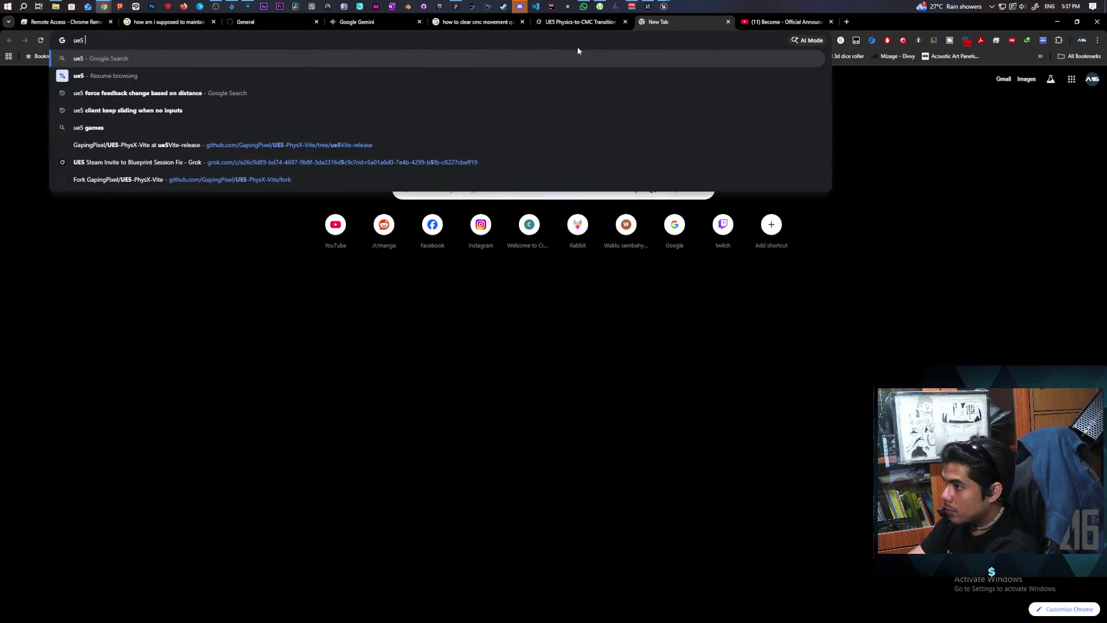
text( player rolling physi)
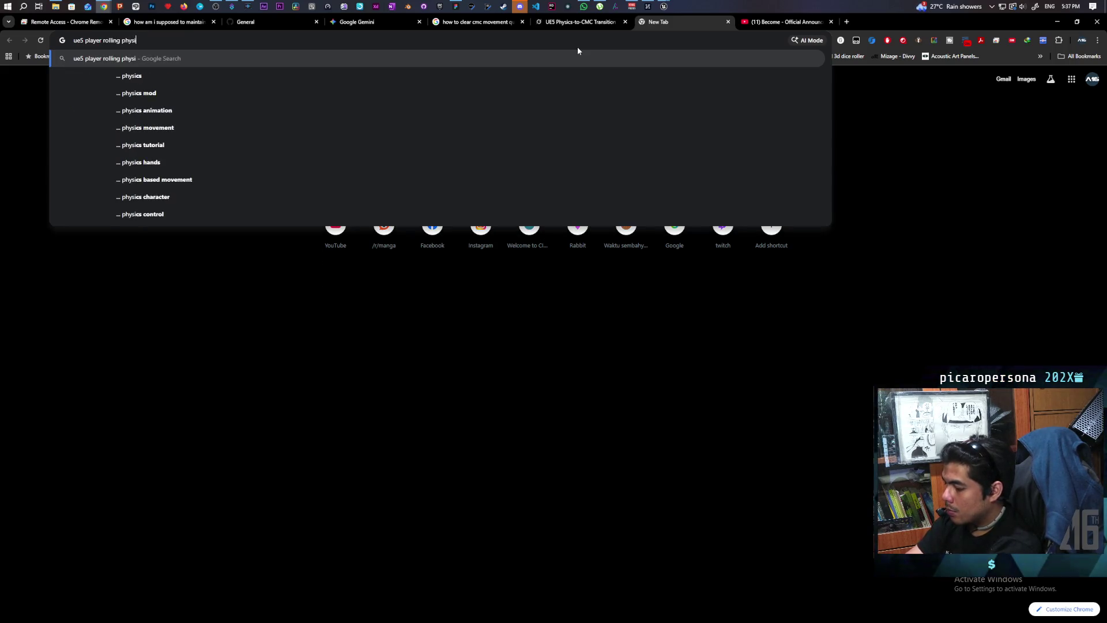
text(cs)
key(Return)
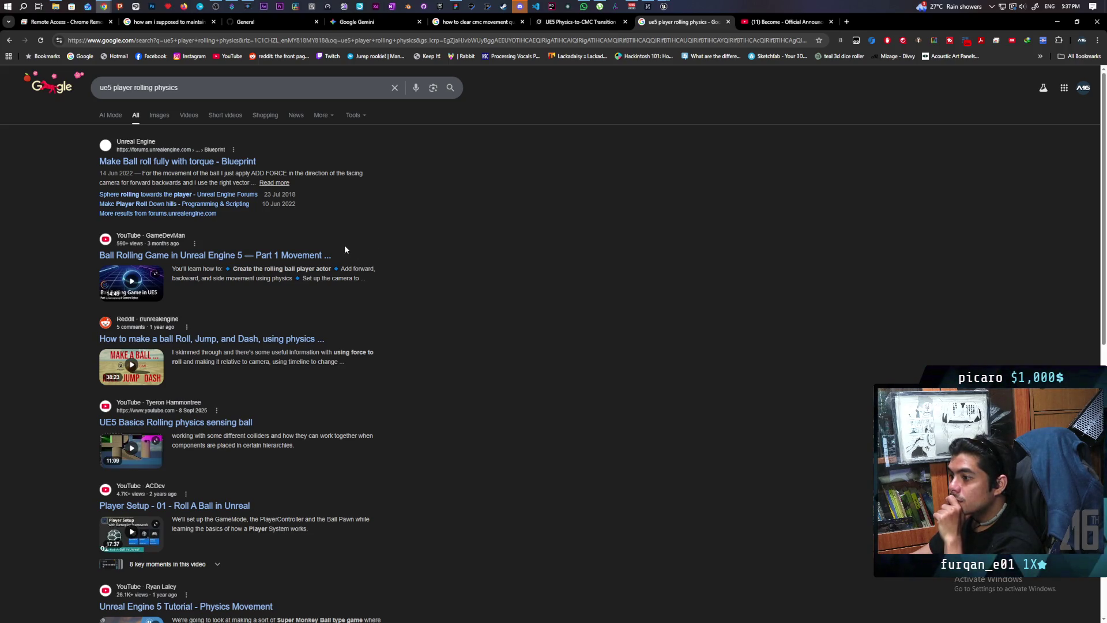
click(279, 254)
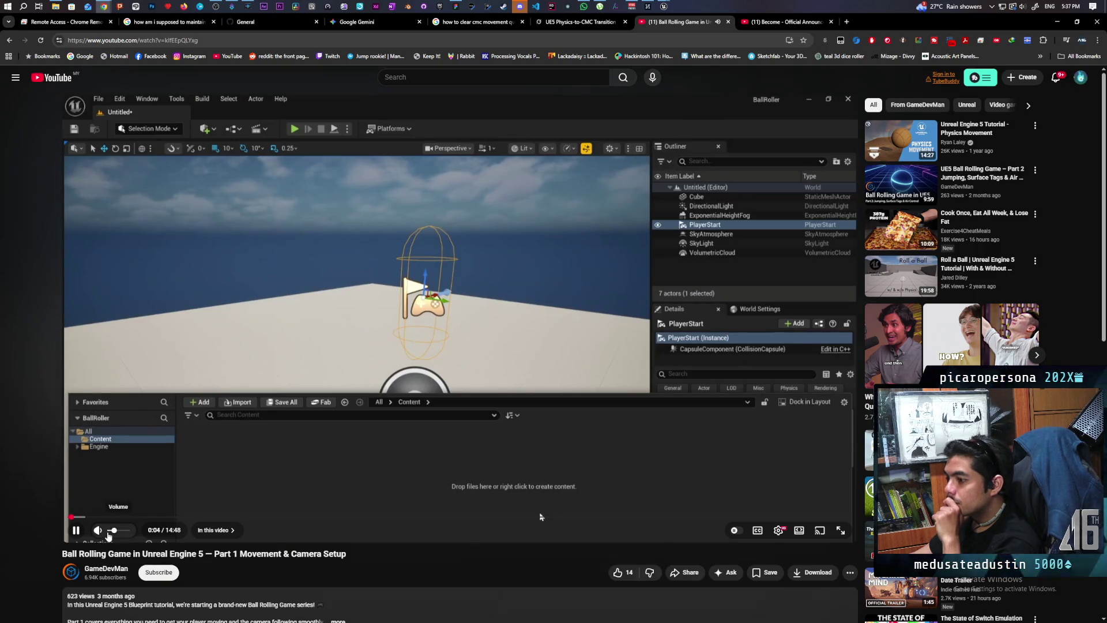
Step: Skip the tutorial past folder and player controller setup to the Cast To BP_RollingBall graph
key(Right)
key(Right)
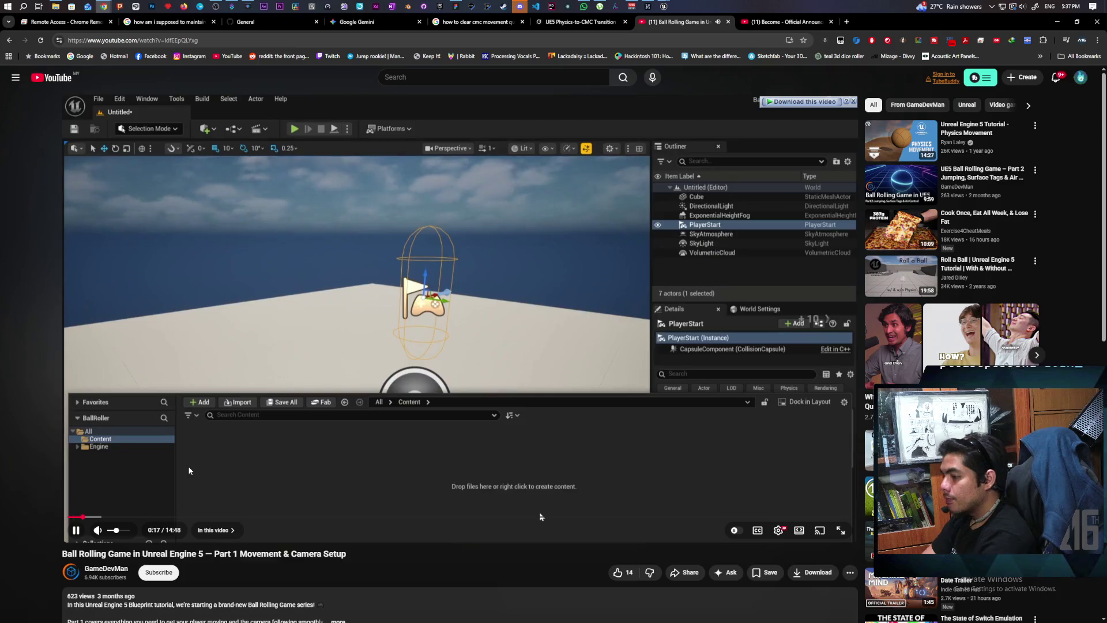
key(Right)
key(Right)
key(Right)
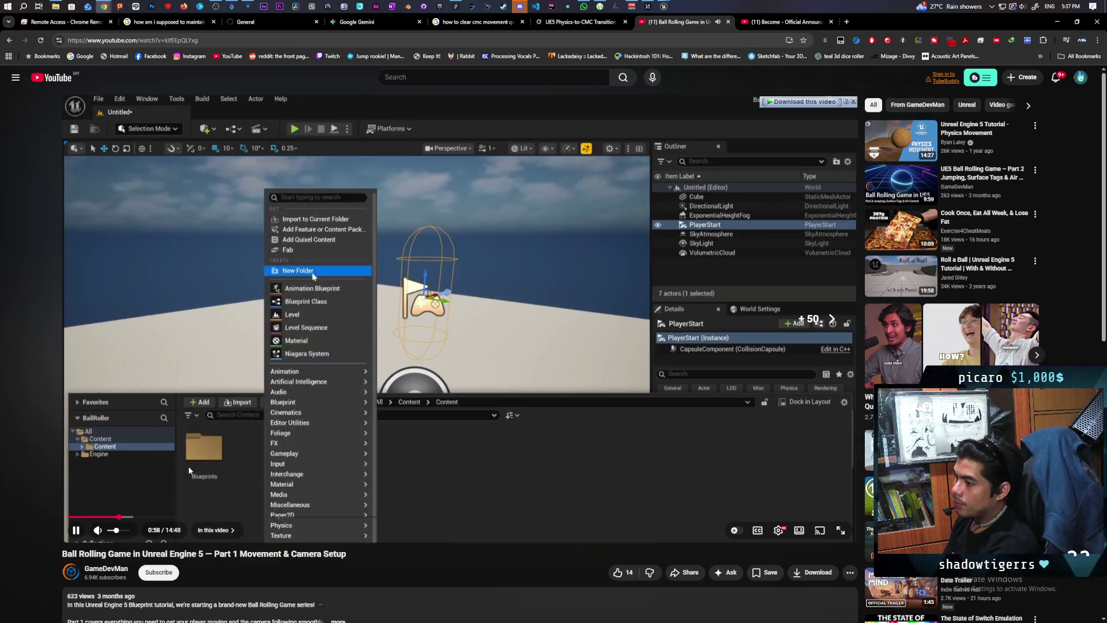
key(Right)
key(Right)
key(Right)
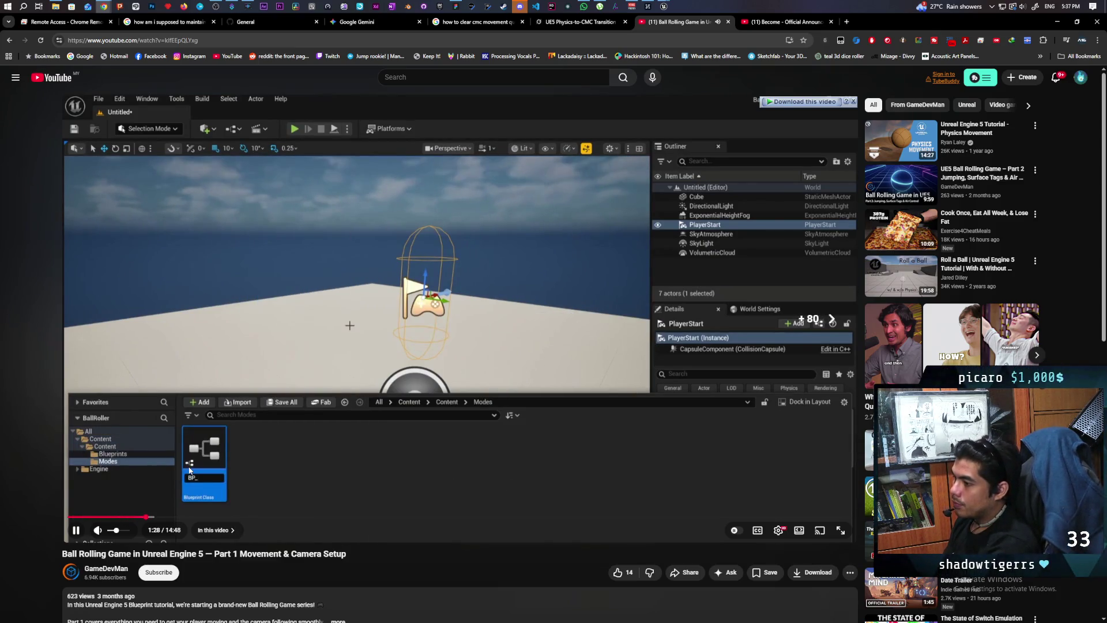
key(Right)
key(Right)
key(Right)
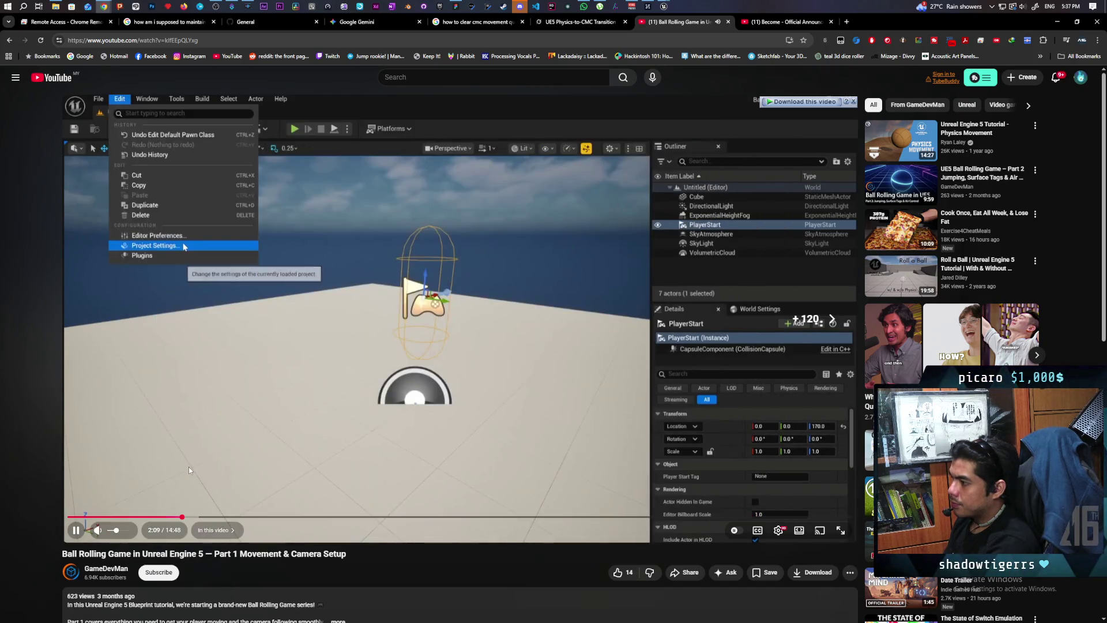
key(Right)
key(Right)
key(Right)
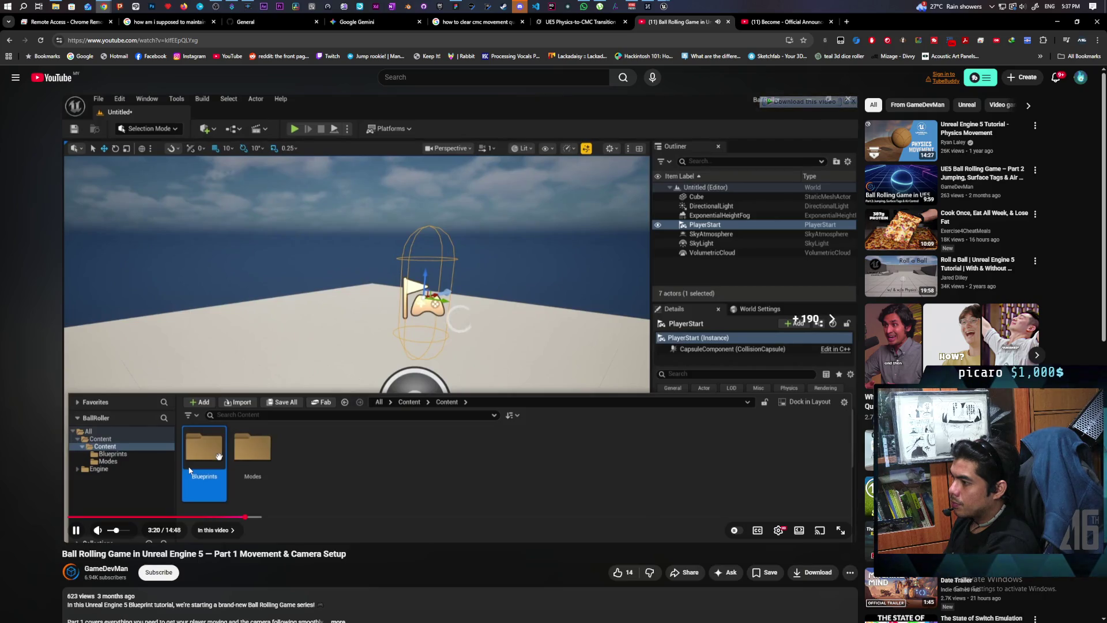
key(Right)
key(Right)
key(Right)
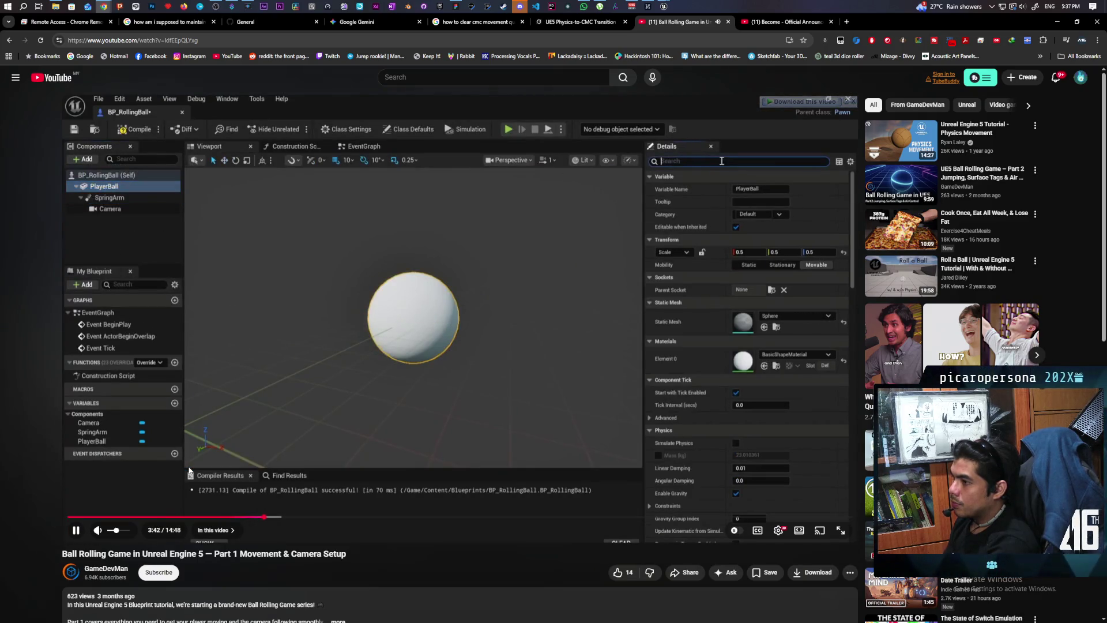
key(Right)
key(Right)
key(Right)
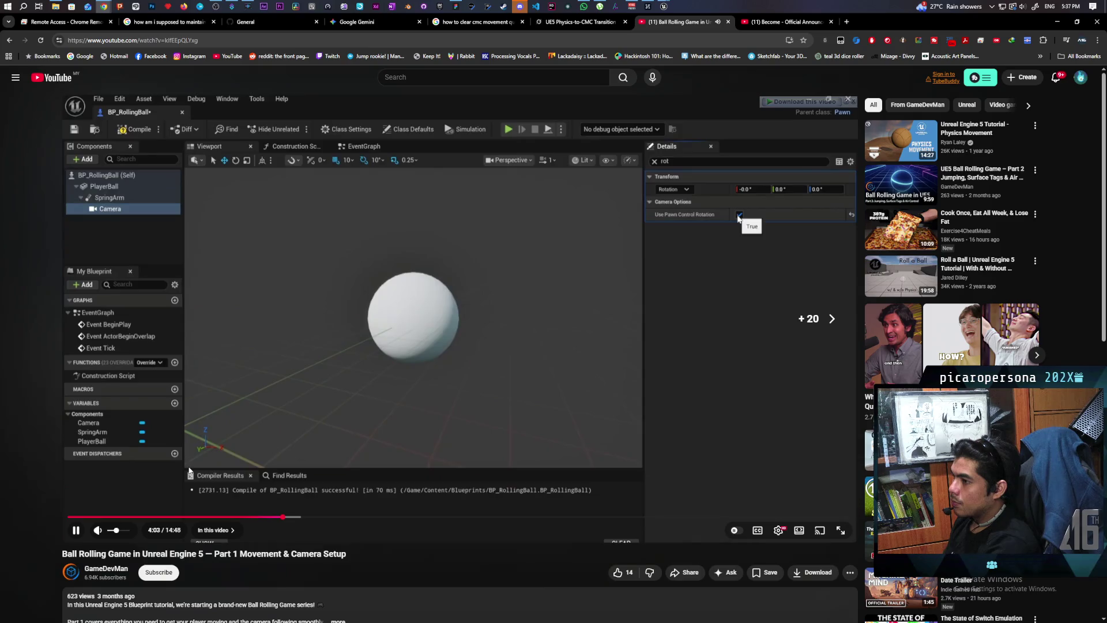
key(Right)
key(Right)
key(Right)
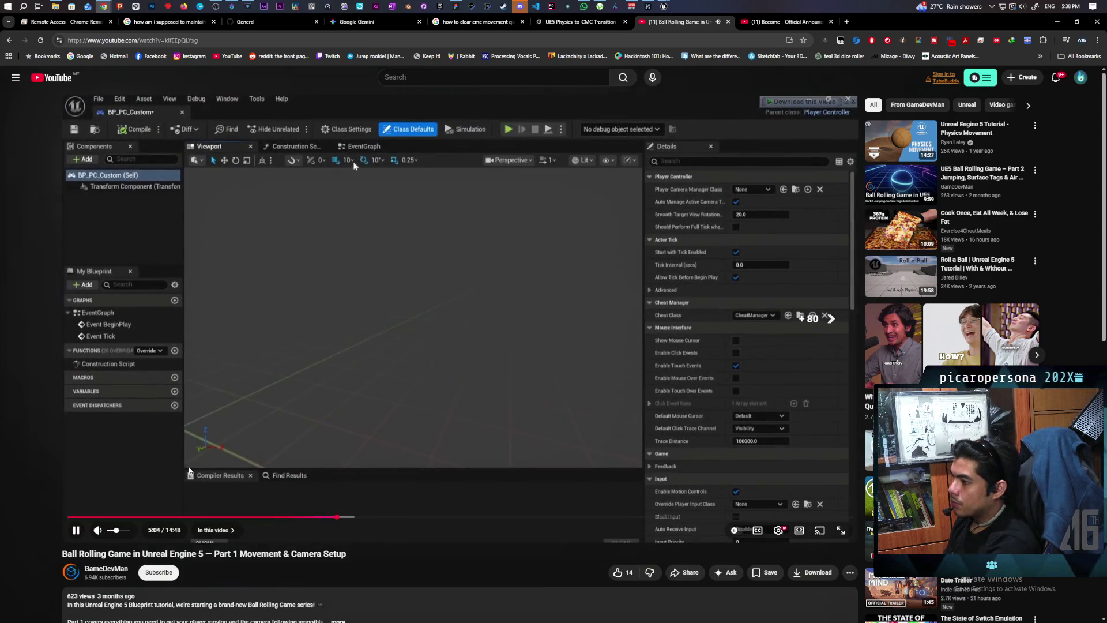
key(Right)
key(Right)
key(Right)
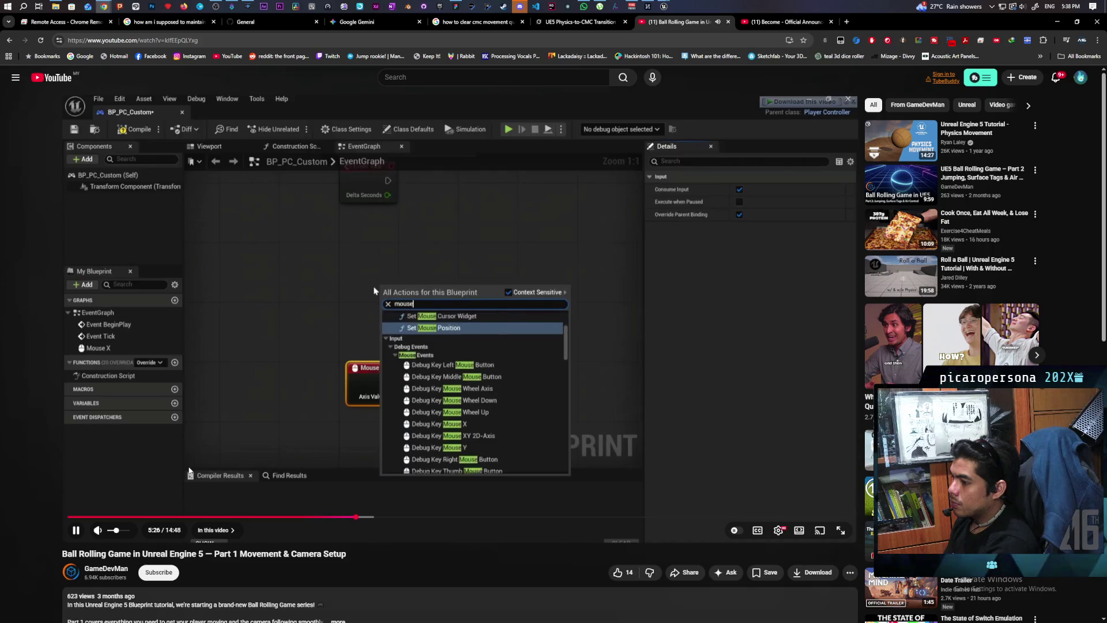
key(Right)
key(Right)
key(Right)
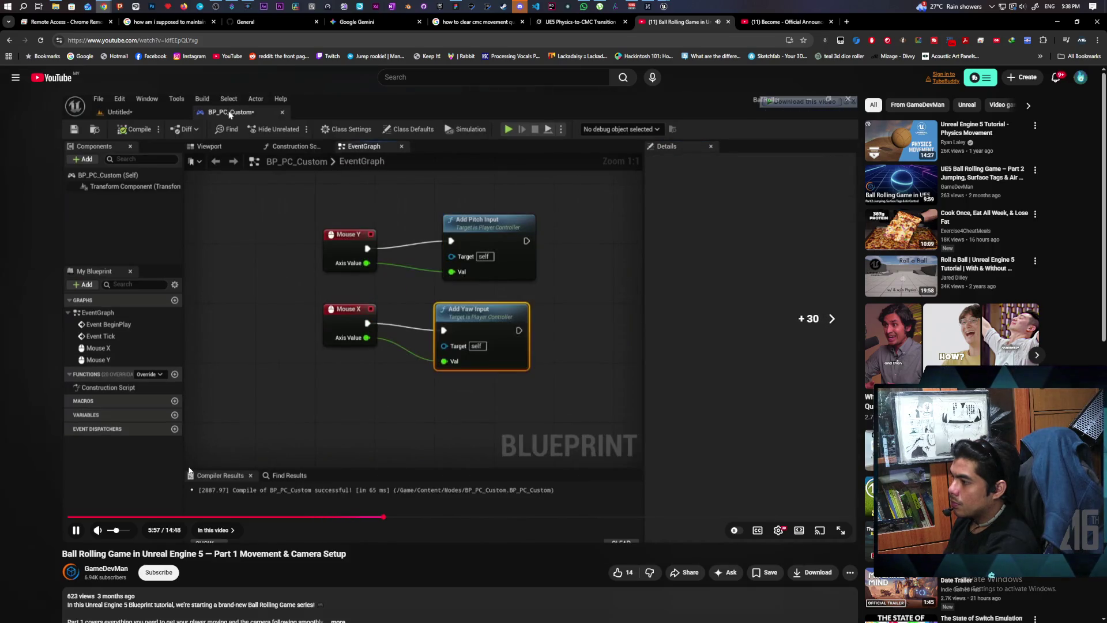
key(Right)
key(Right)
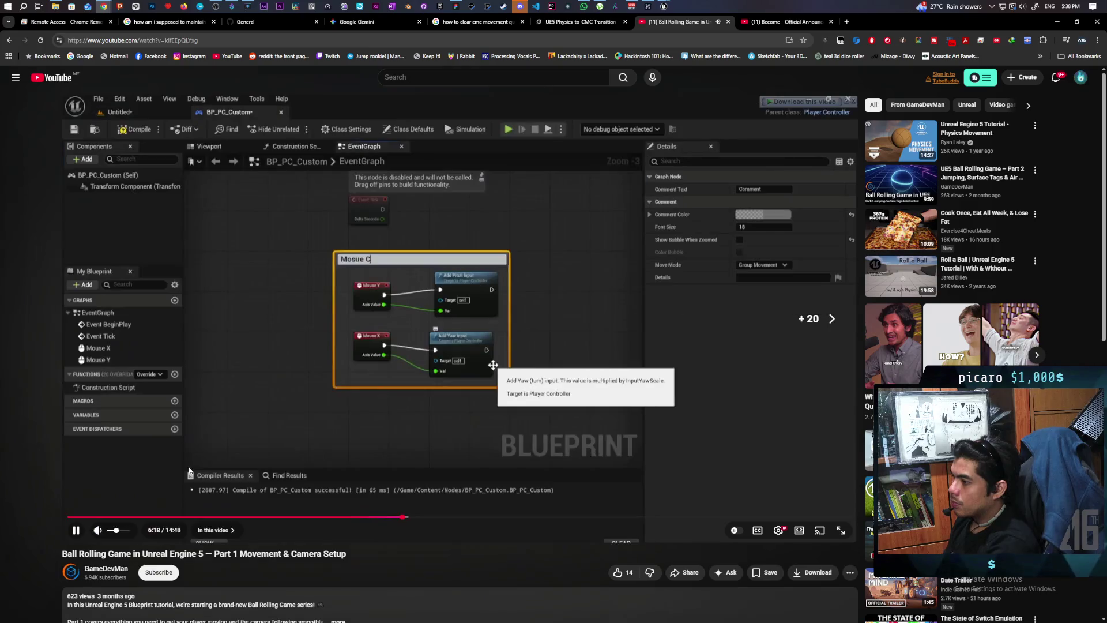
key(Right)
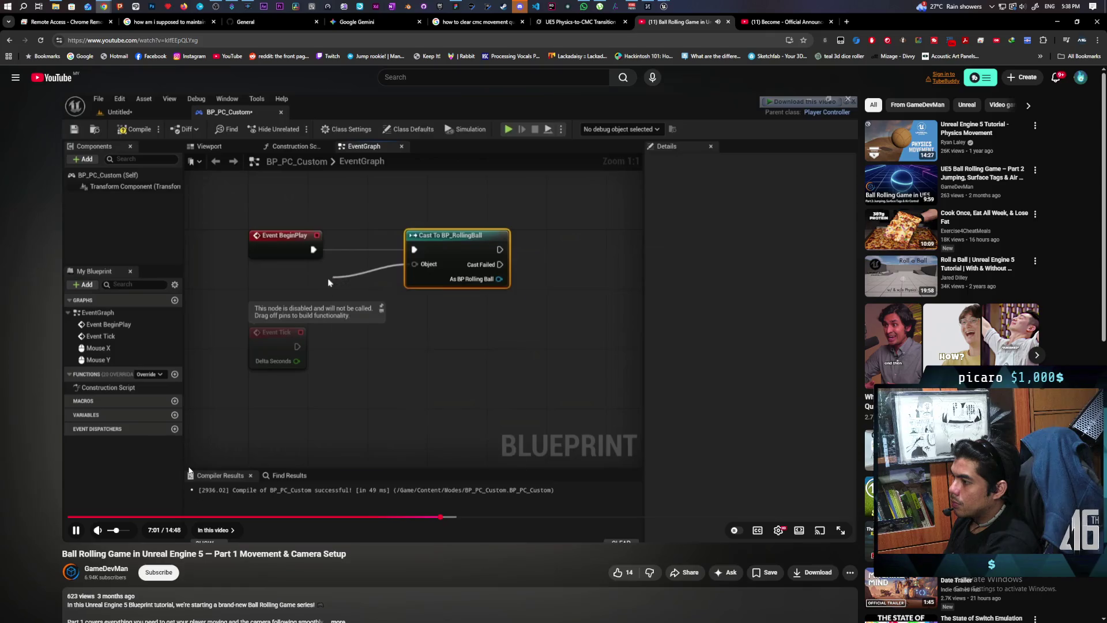
Step: Jump to the Event Tick Sequence graph, rewind and pause briefly, then continue to the camera reference nodes
key(l)
key(l)
key(l)
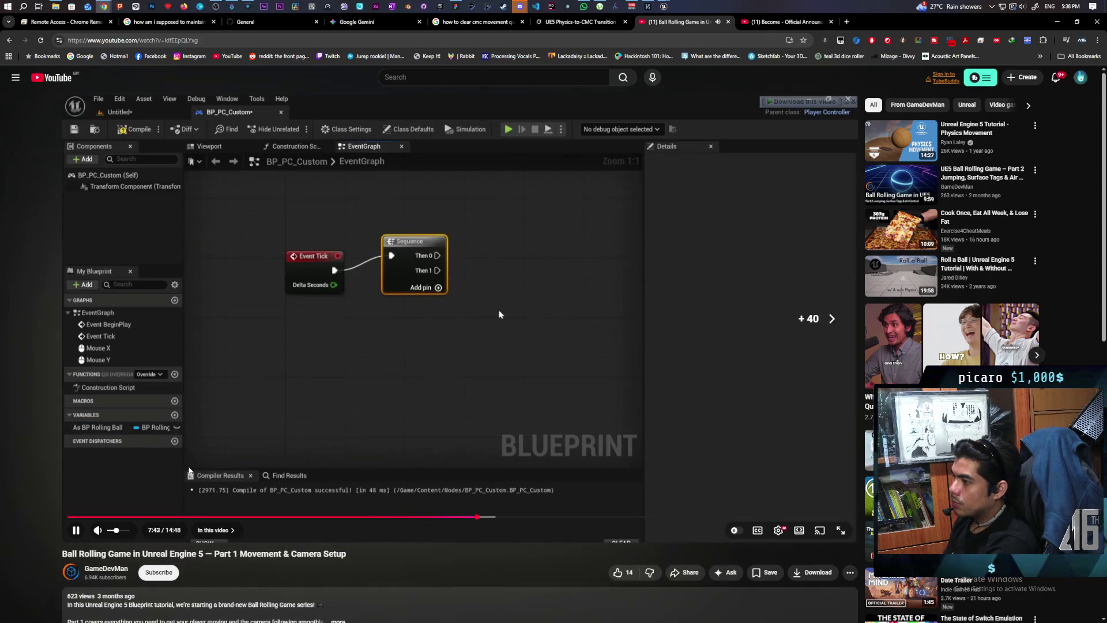
key(l)
key(l)
key(l)
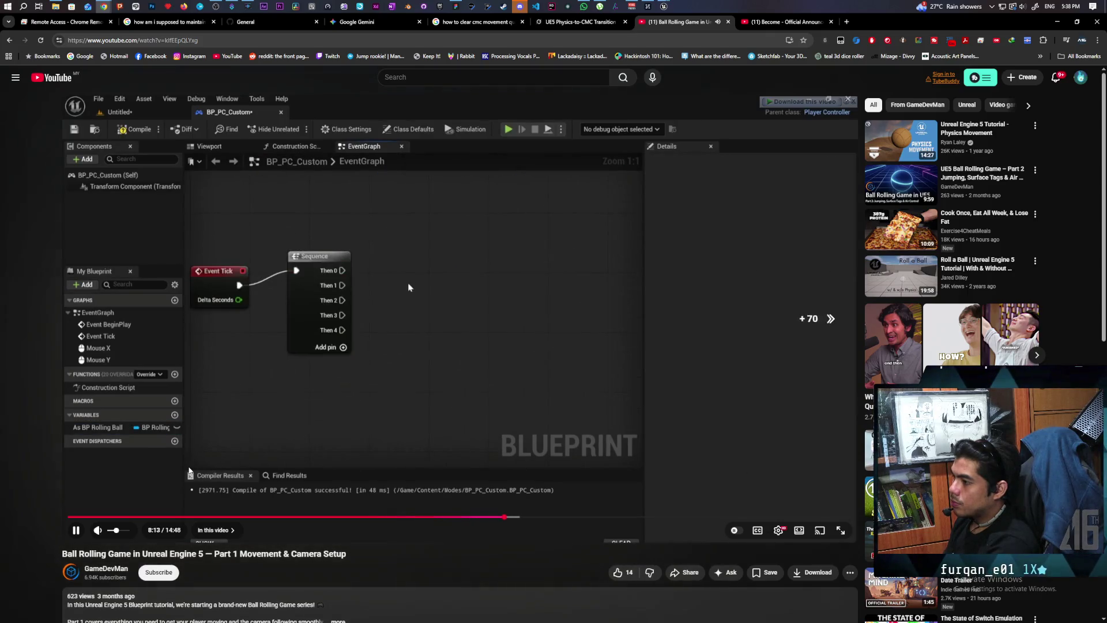
key(l)
key(l)
key(l)
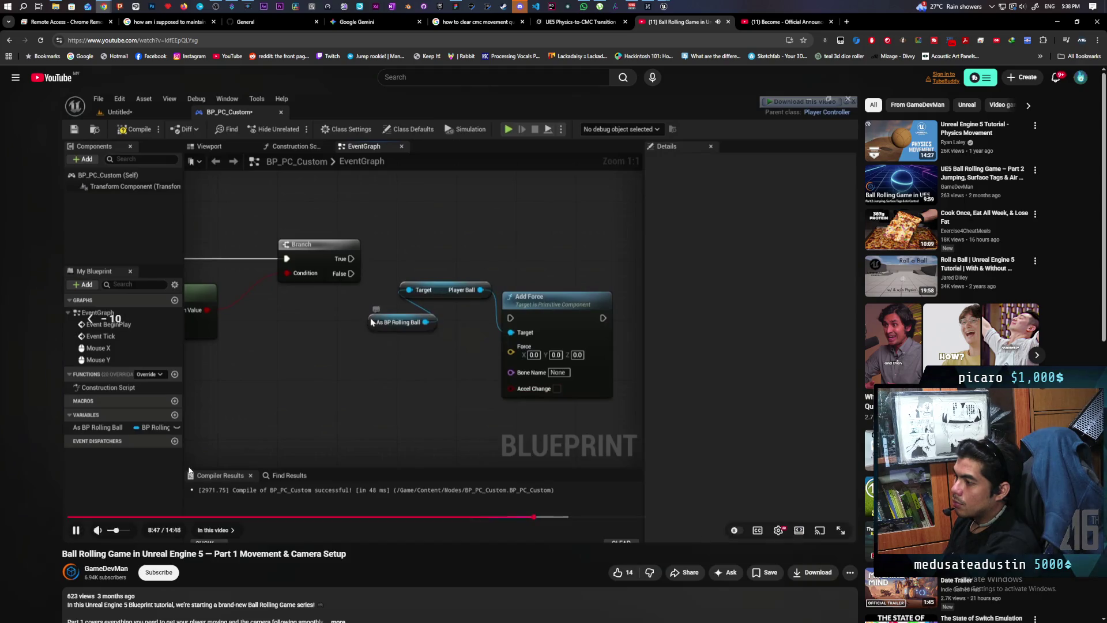
key(j)
key(j)
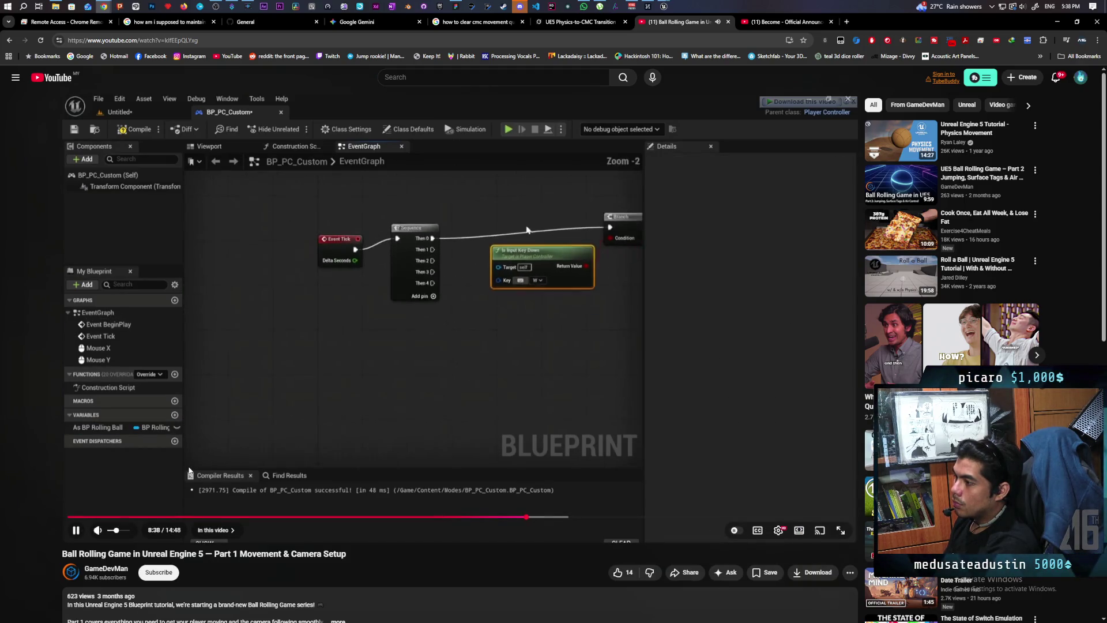
key(k)
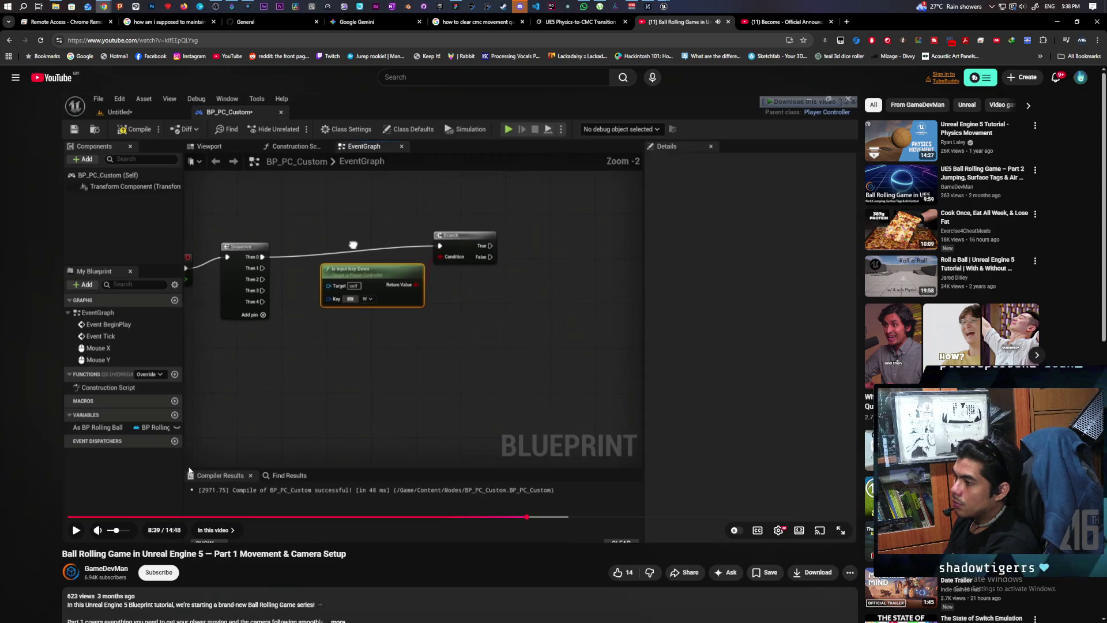
key(k)
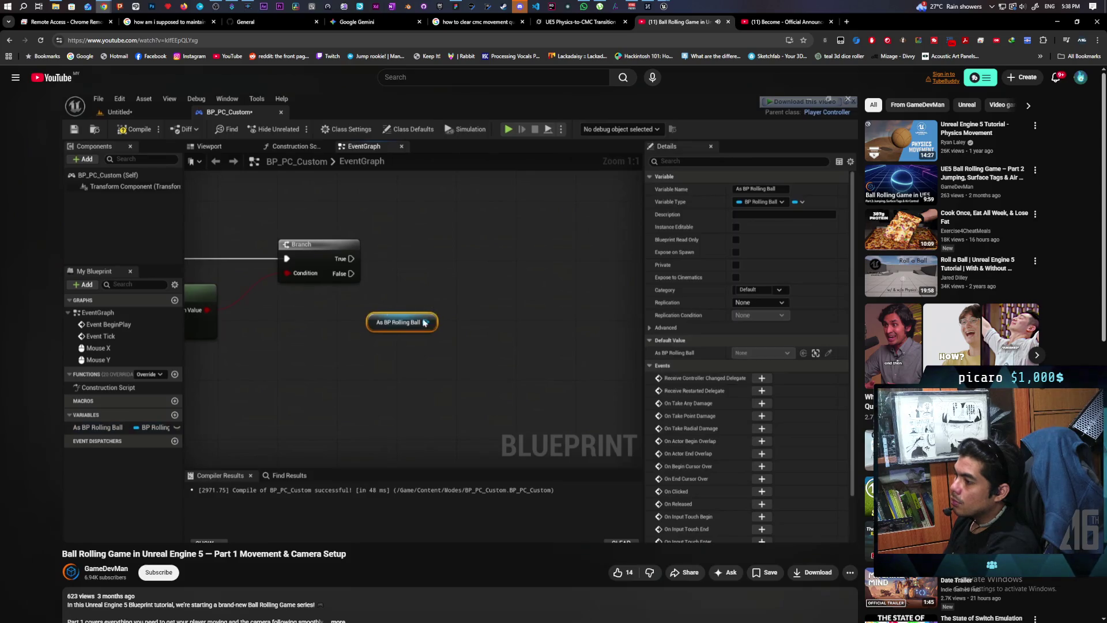
key(l)
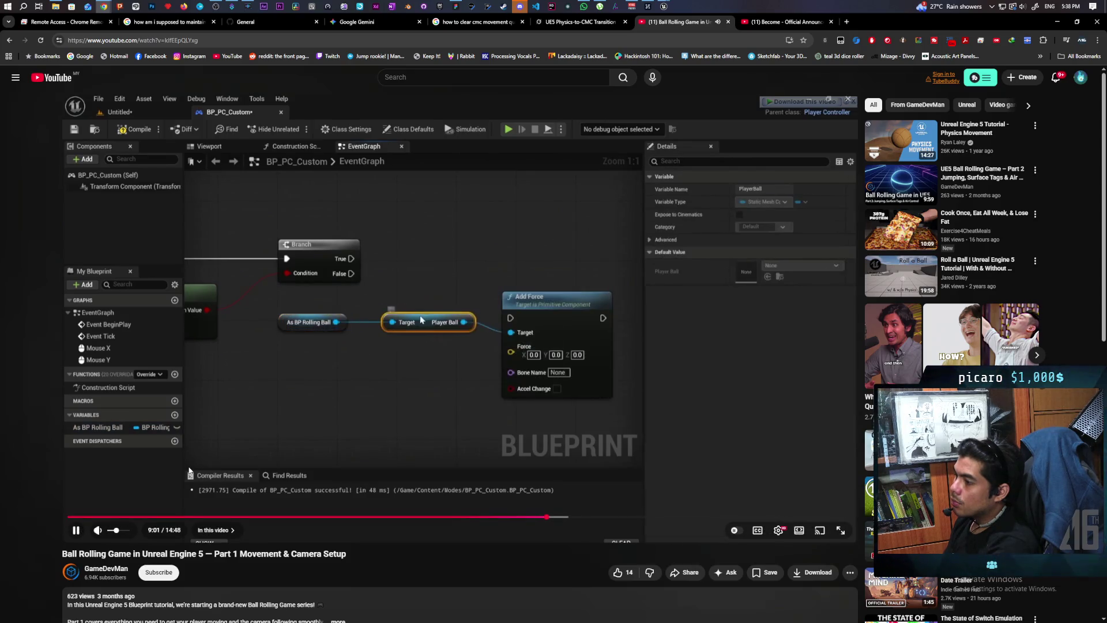
key(l)
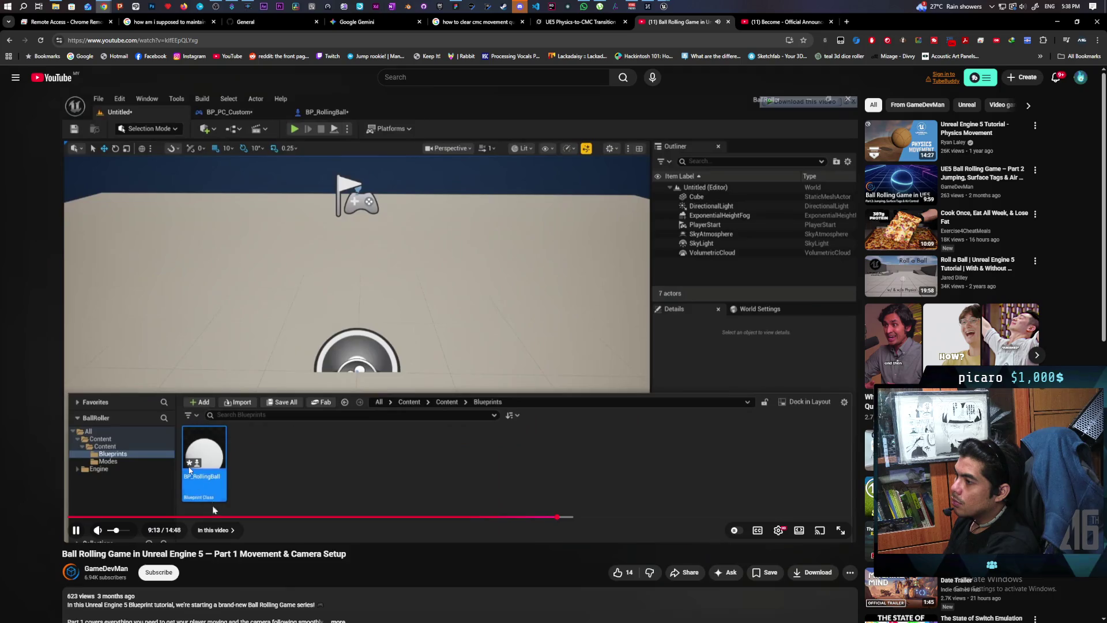
key(l)
key(l)
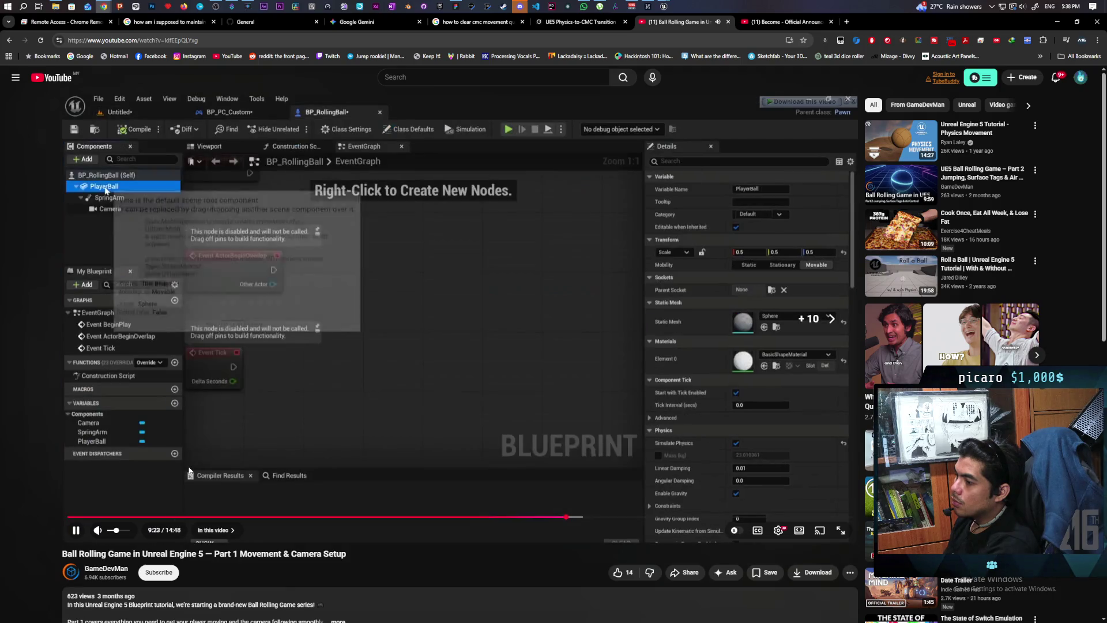
key(l)
key(l)
key(l)
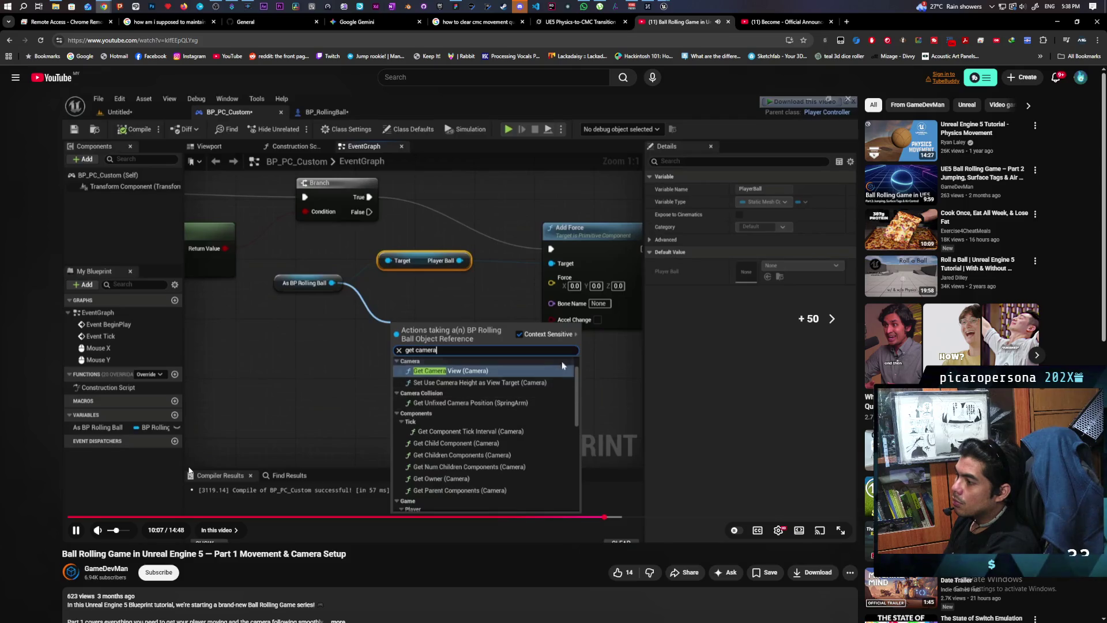
key(l)
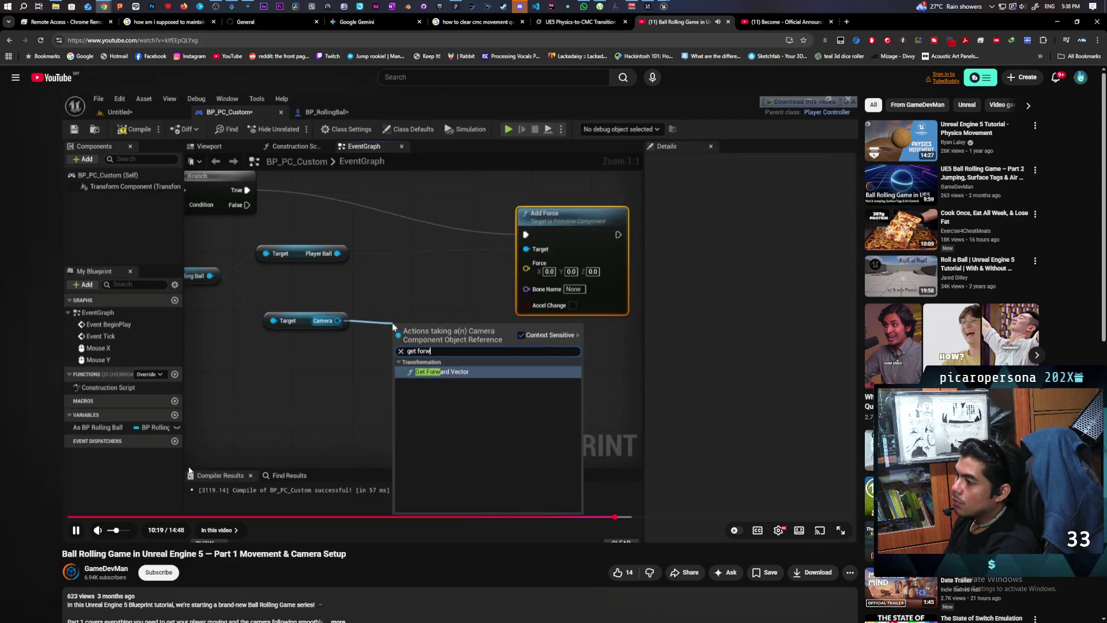
Step: Advance through the forward vector, force and Speed setup, pause near the end, and open another video in a background tab
key(l)
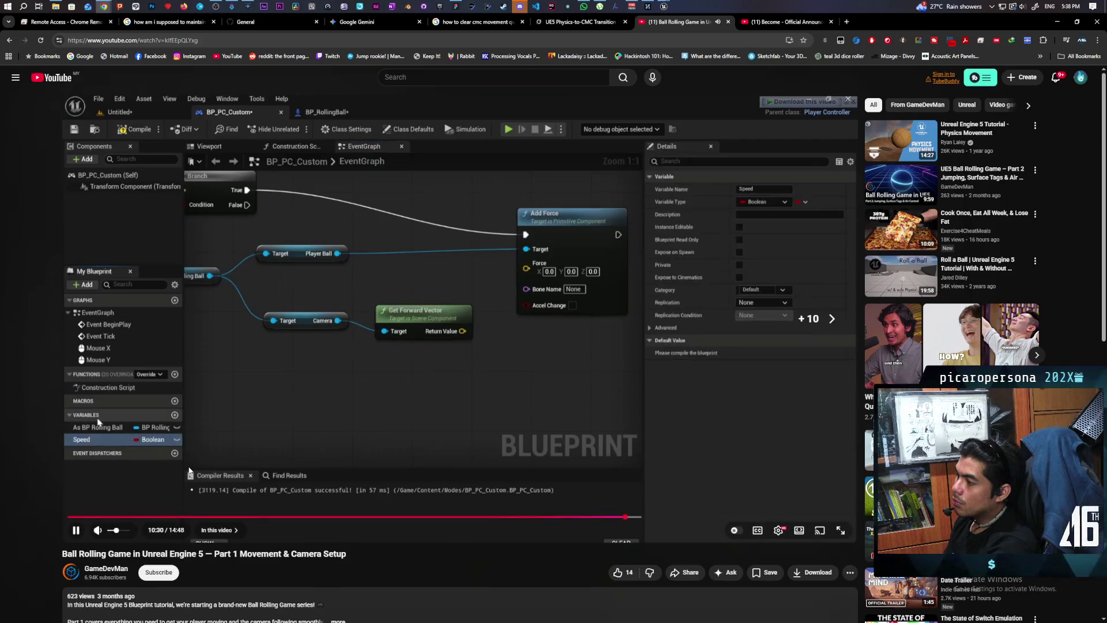
key(l)
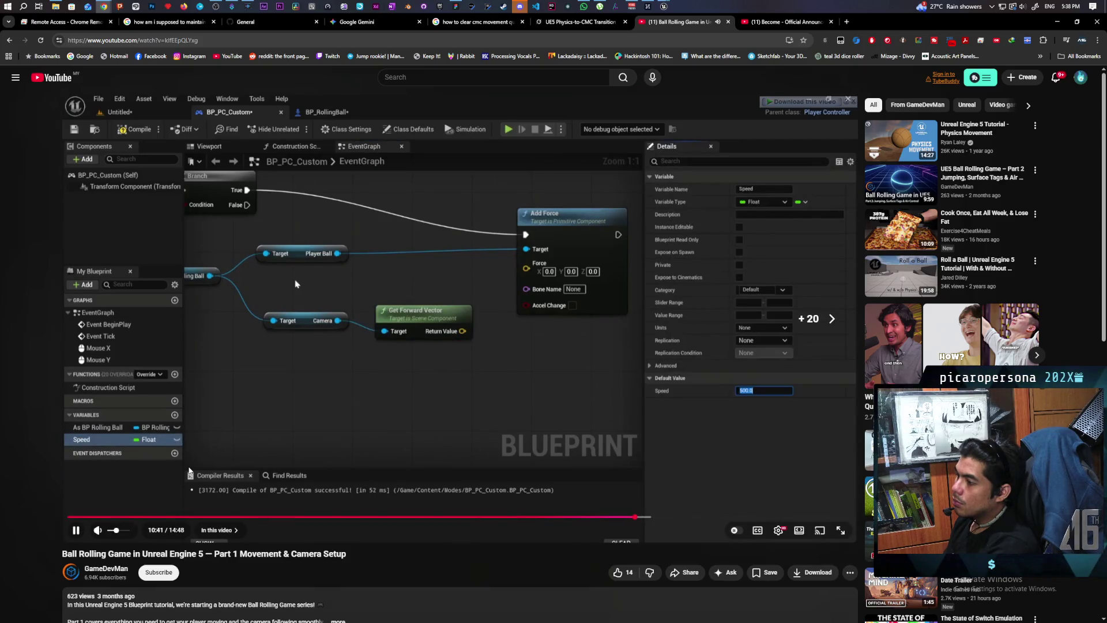
key(l)
key(l)
key(l)
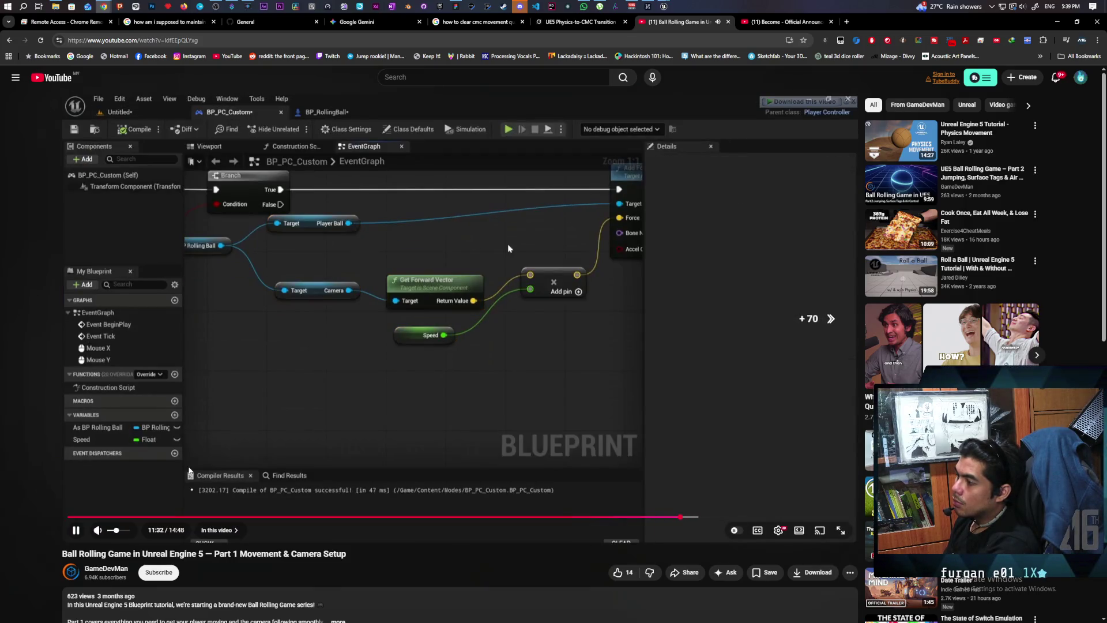
key(l)
key(l)
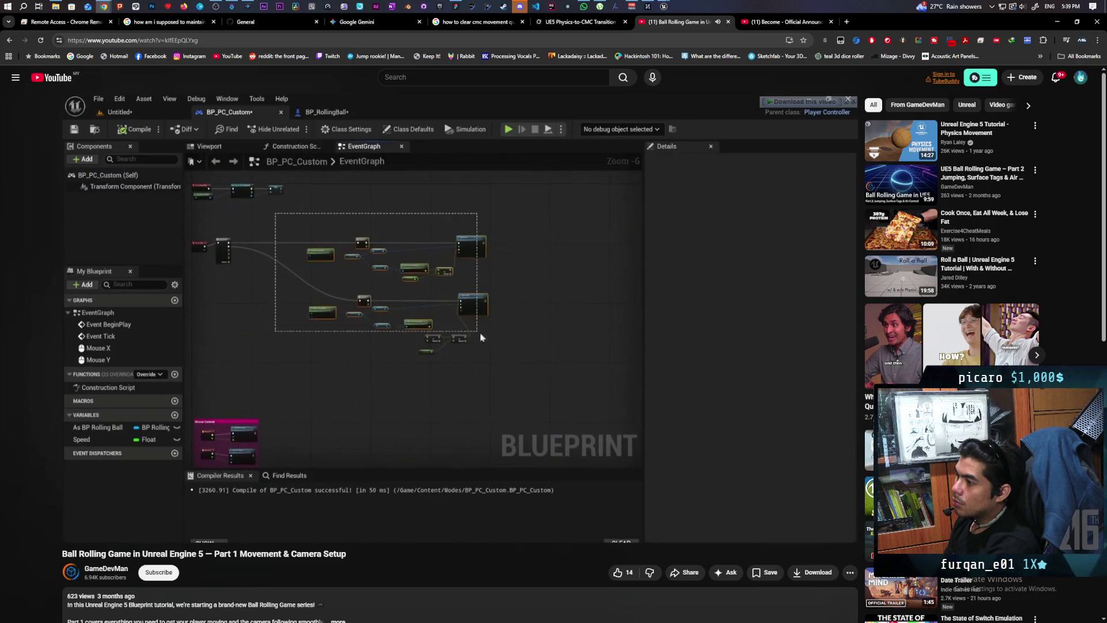
key(l)
key(l)
key(l)
key(l)
key(l)
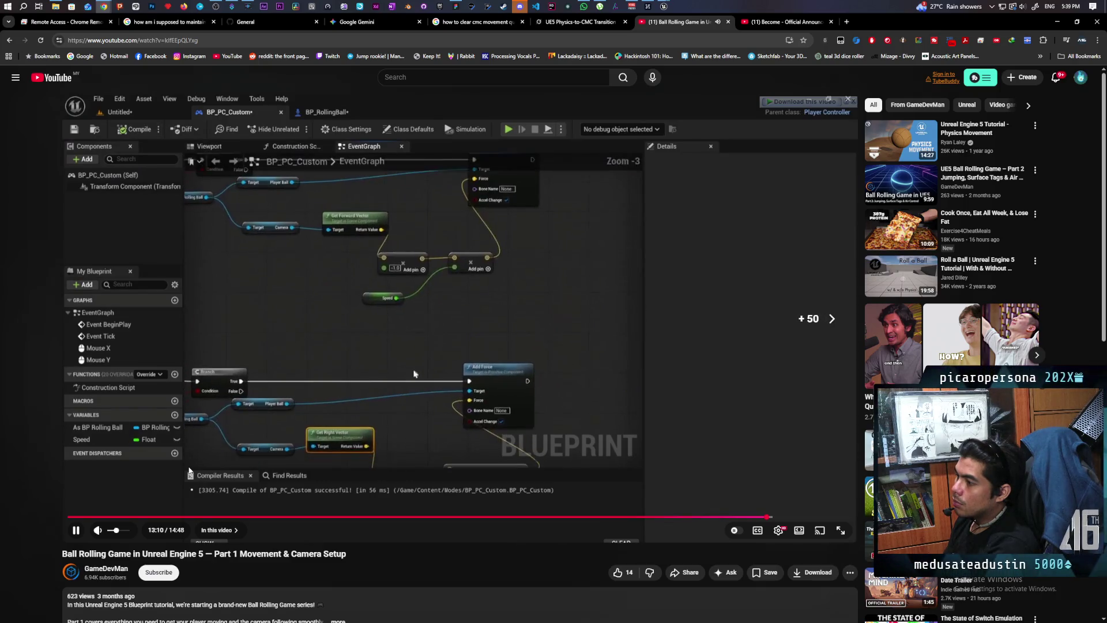
key(l)
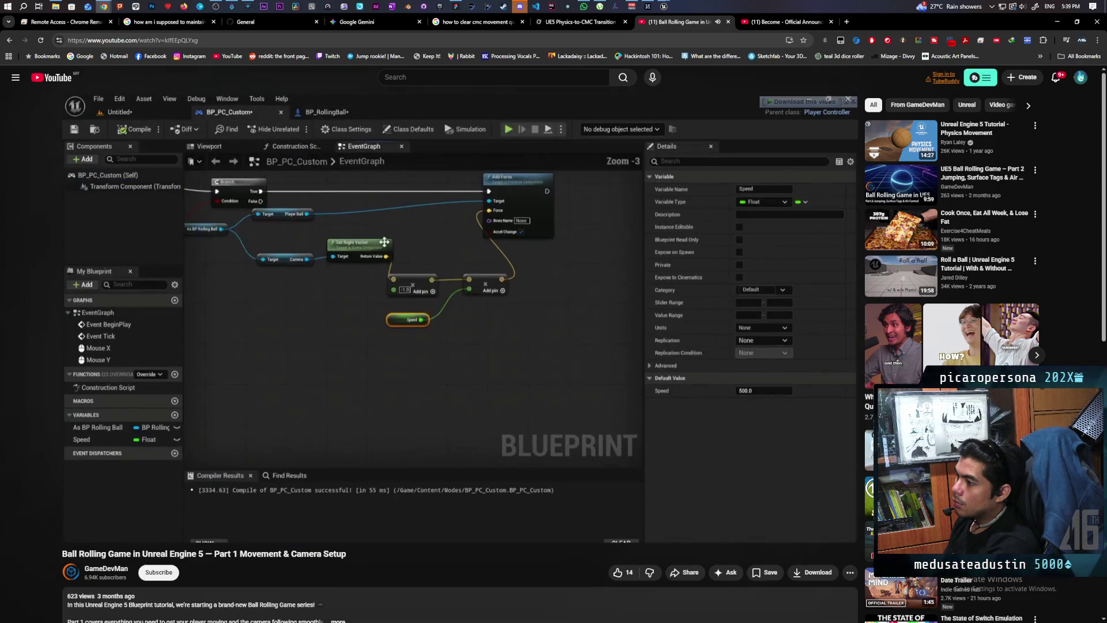
key(l)
key(l)
key(l)
key(l)
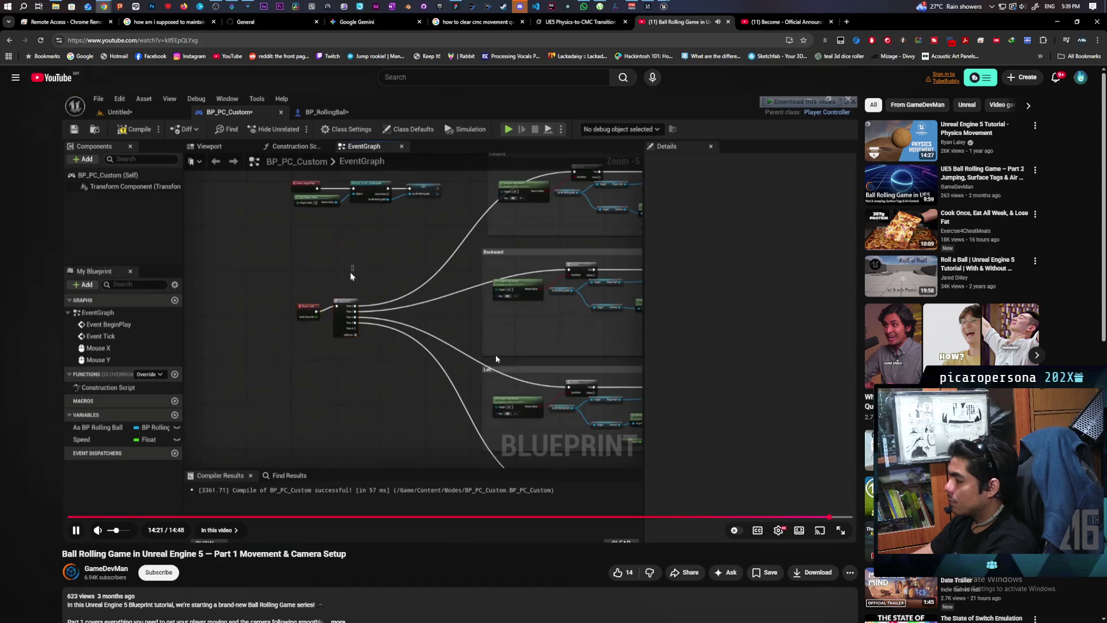
click(458, 361)
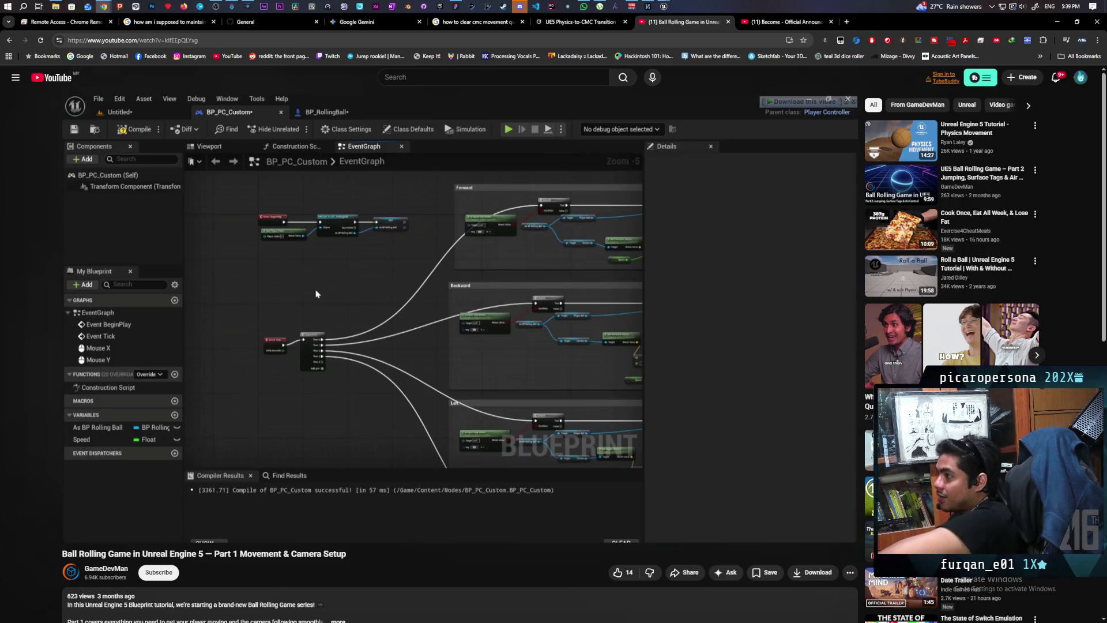
middle_click(899, 587)
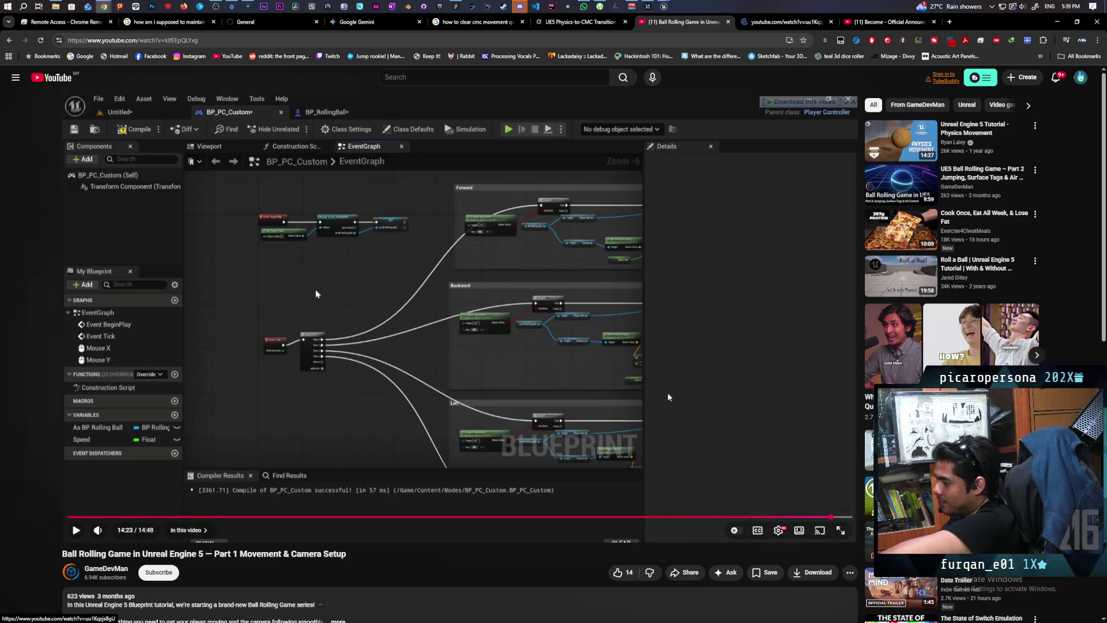
scroll(669, 397, down, 2)
scroll(668, 397, up, 2)
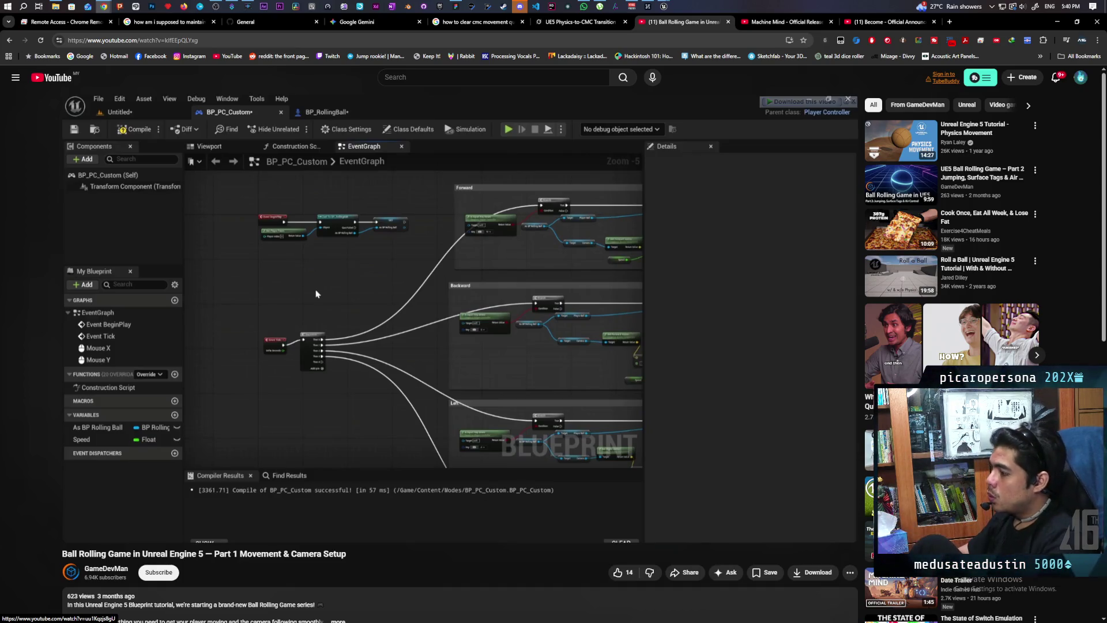
mouse_move(482, 308)
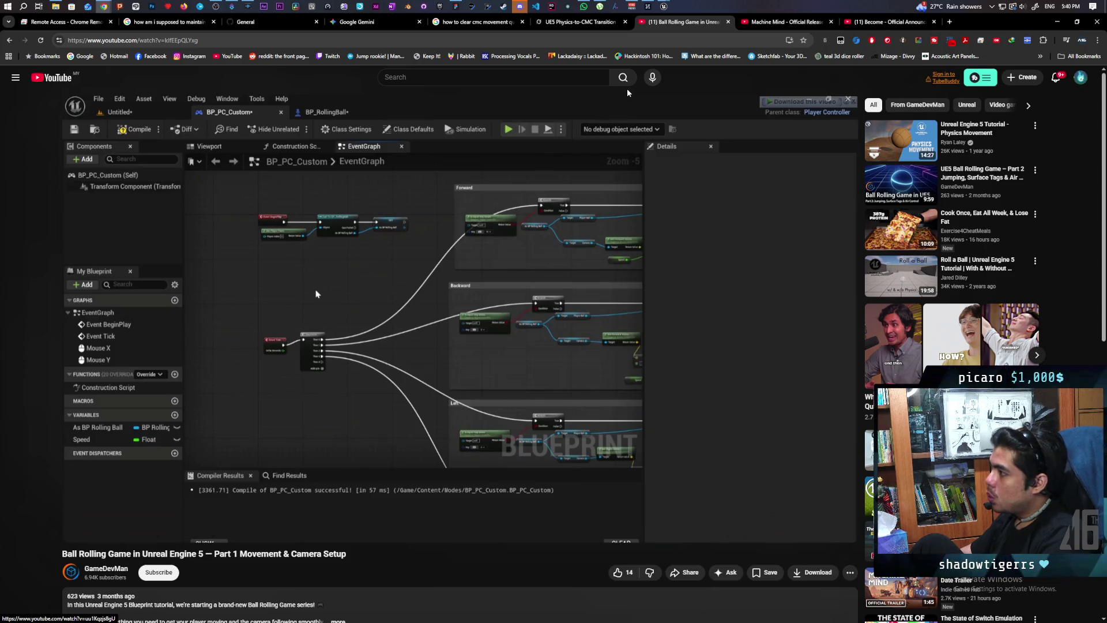
click(591, 25)
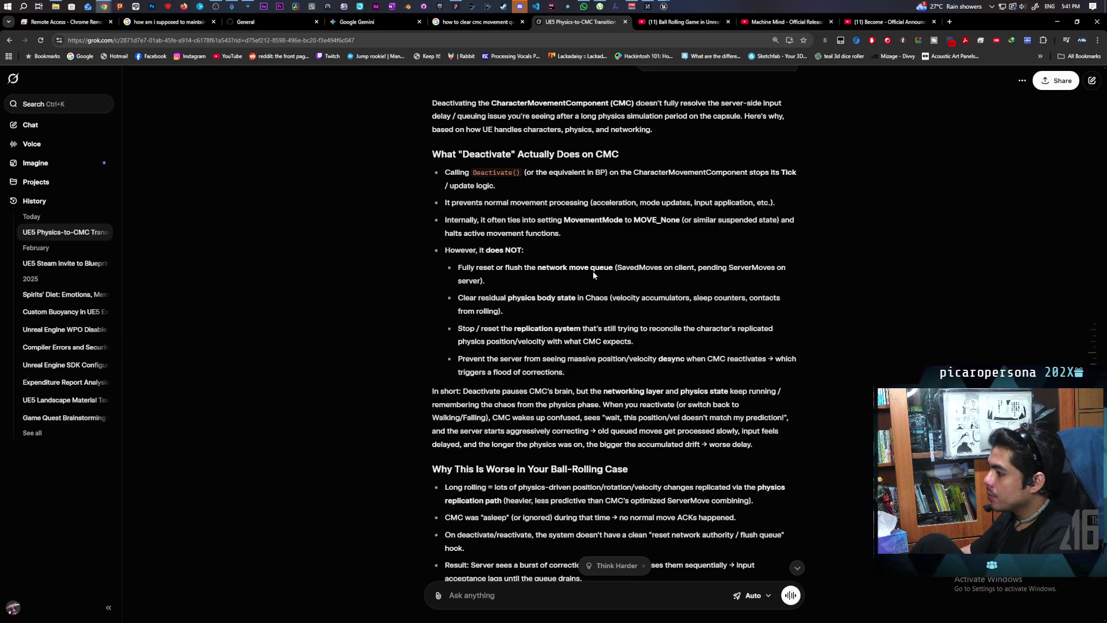
Step: Read Grok's reply down to its advice: Deactivate with a reset sequence, DisableMovement(), or a SphereComponent Pawn
scroll(593, 275, down, 3)
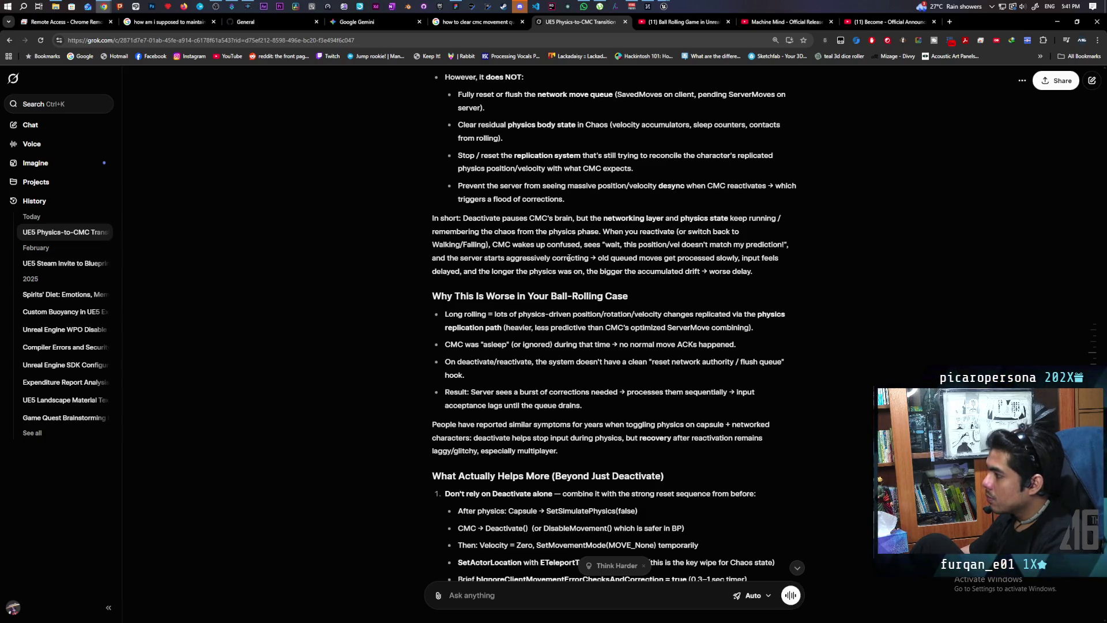
scroll(569, 258, down, 2)
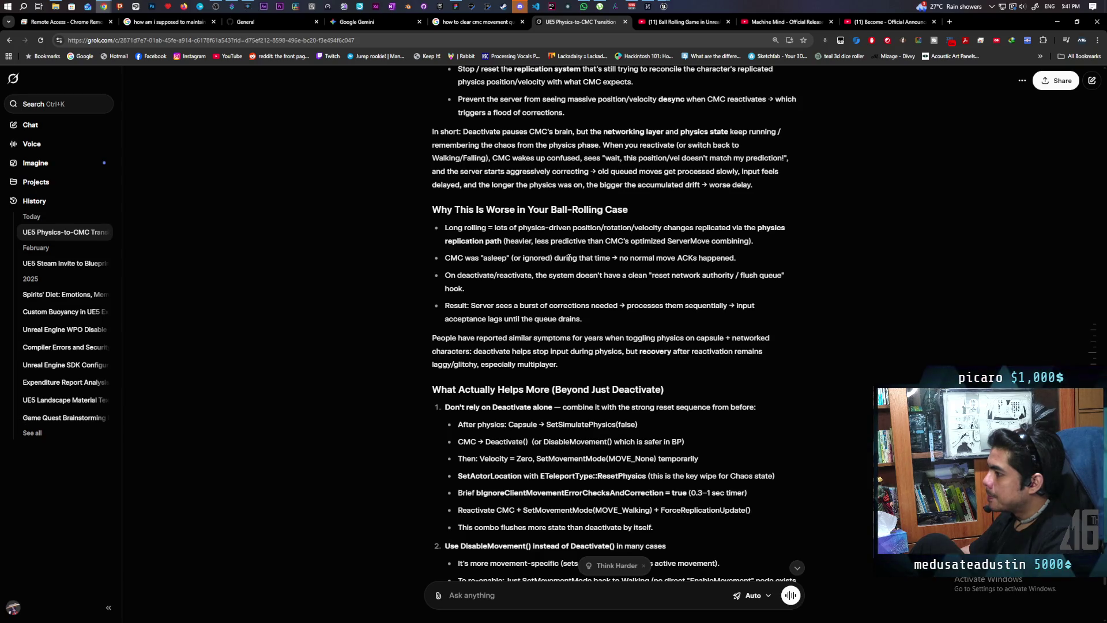
scroll(569, 258, down, 2)
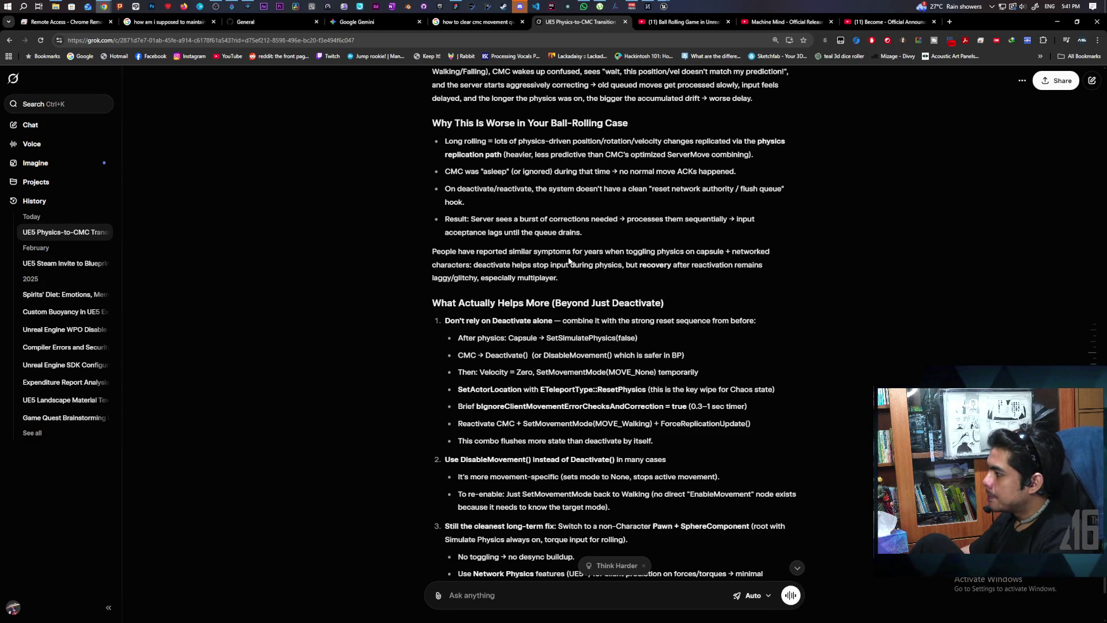
scroll(569, 261, down, 3)
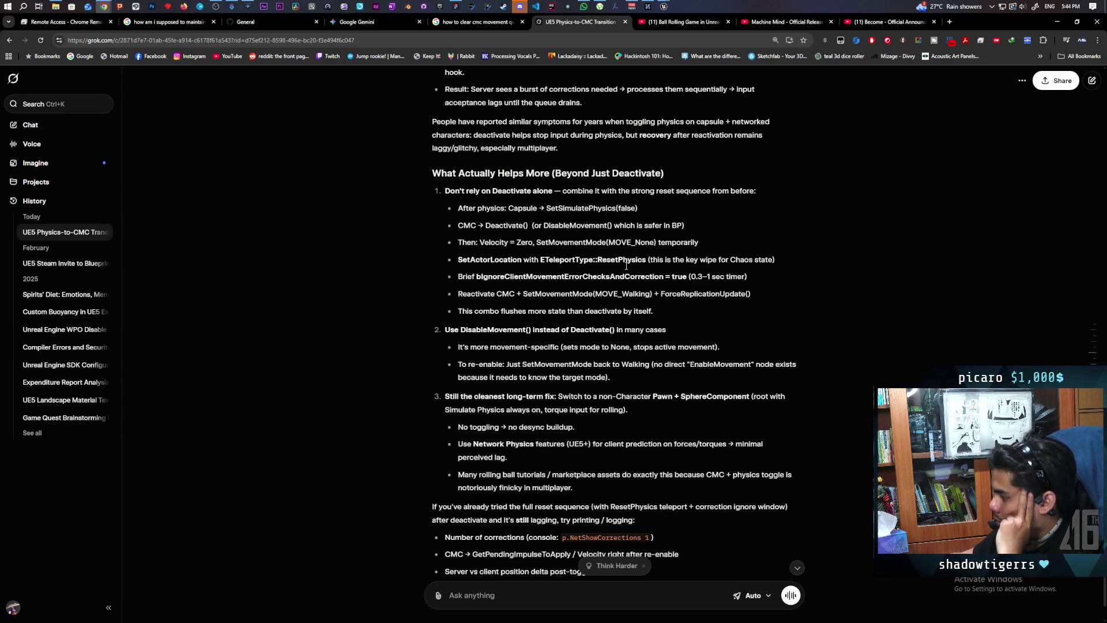
scroll(641, 281, down, 2)
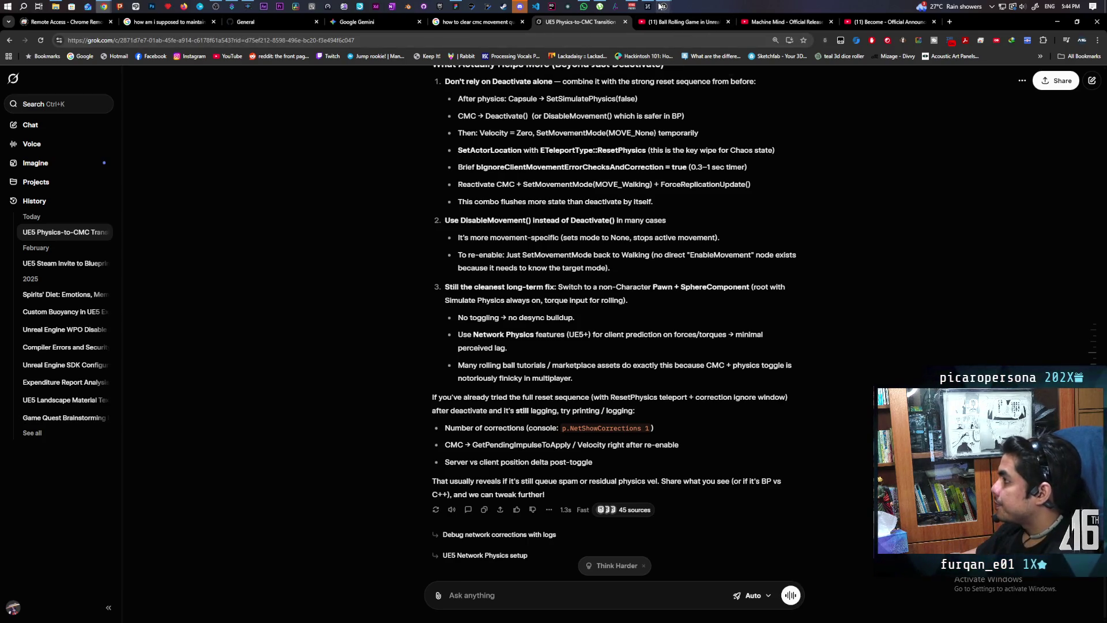
mouse_move(664, 7)
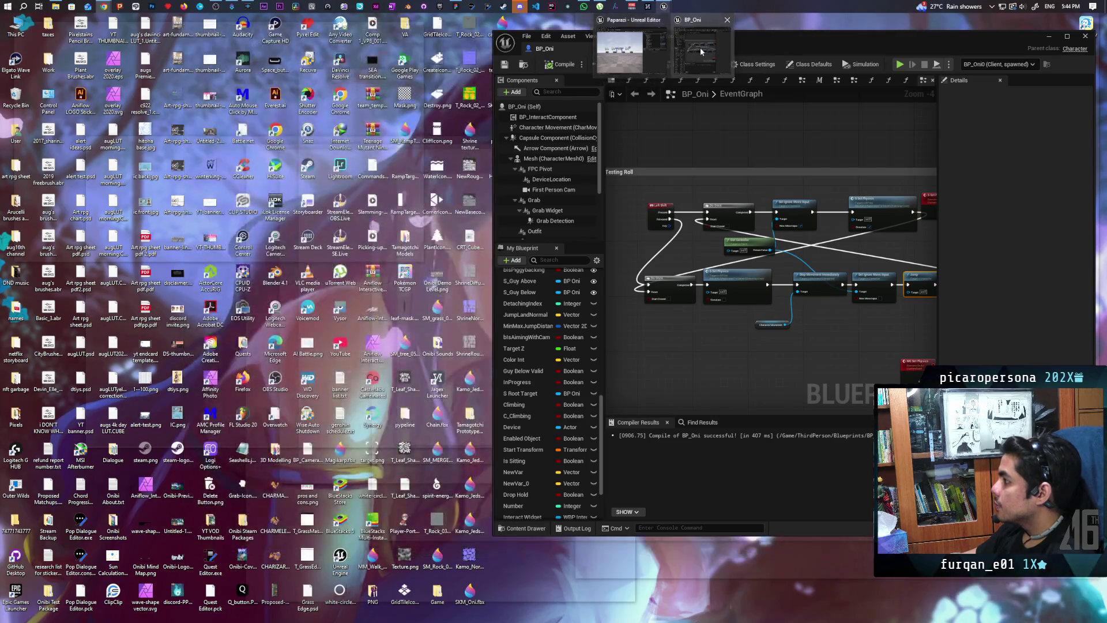
Step: Dock the BP_Oni Blueprint beside the GreyboxLevel editor and drop a Character Movement node into its graph
click(649, 51)
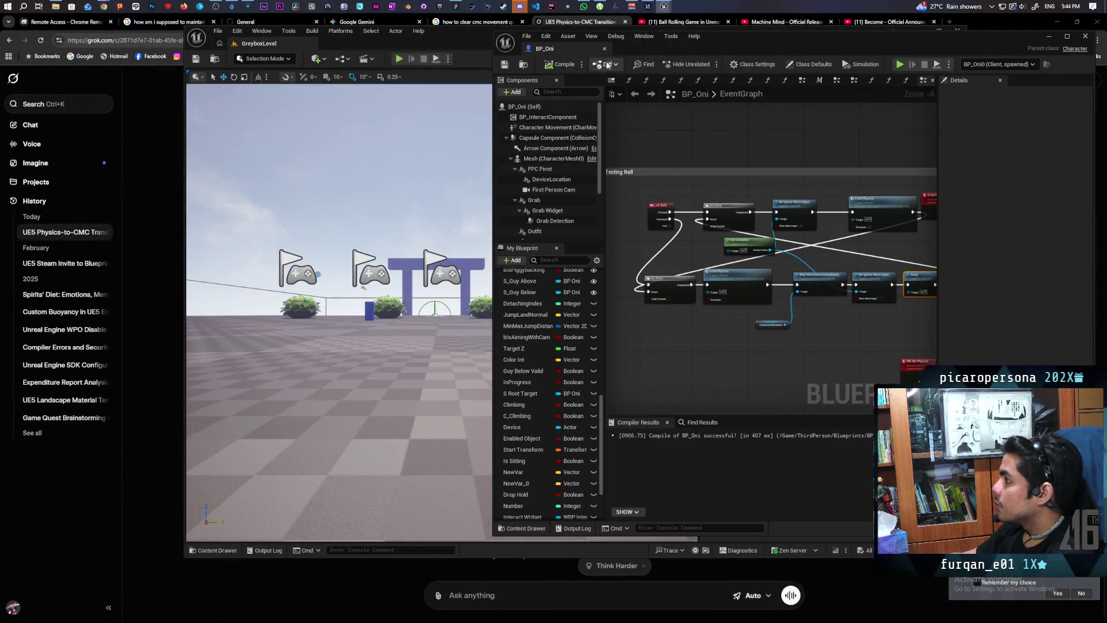
drag(572, 48, 427, 51)
scroll(487, 197, down, 4)
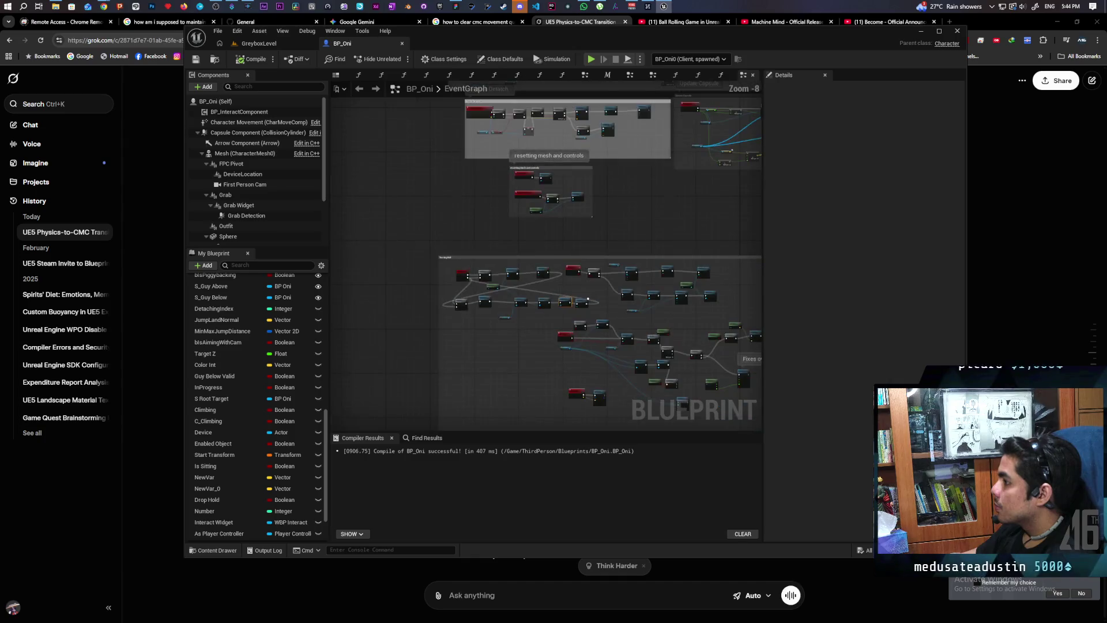
click(226, 122)
scroll(440, 289, up, 6)
drag(437, 287, 476, 305)
Step: Search the action menu for 'get pending impulse', including all actions, then close it without adding anything
text(get)
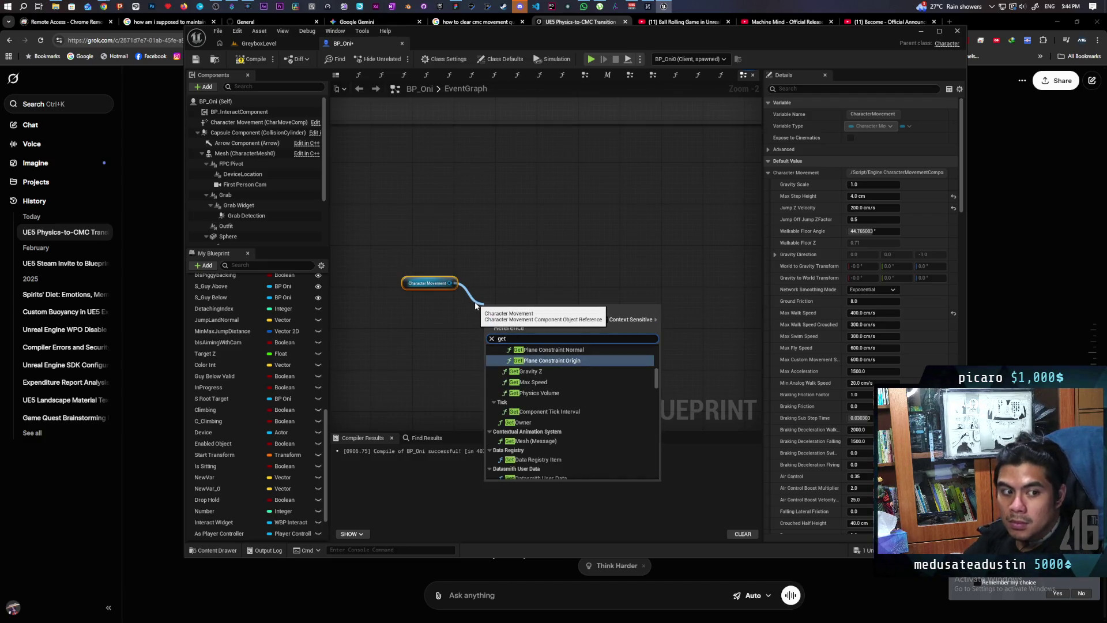
text( pen)
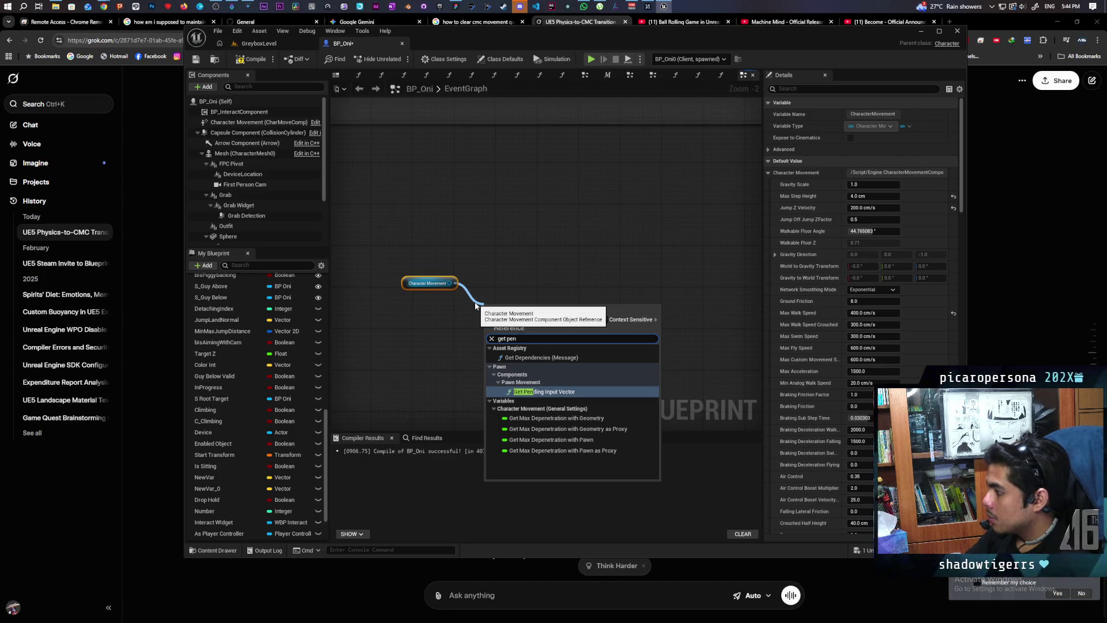
text(ding i)
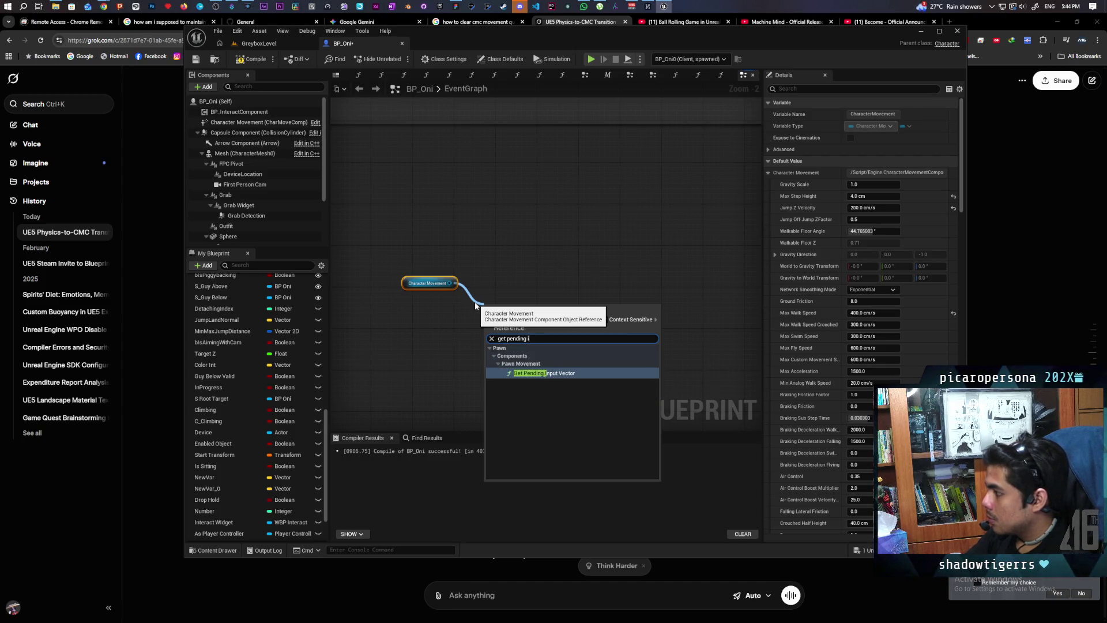
text(mpulse)
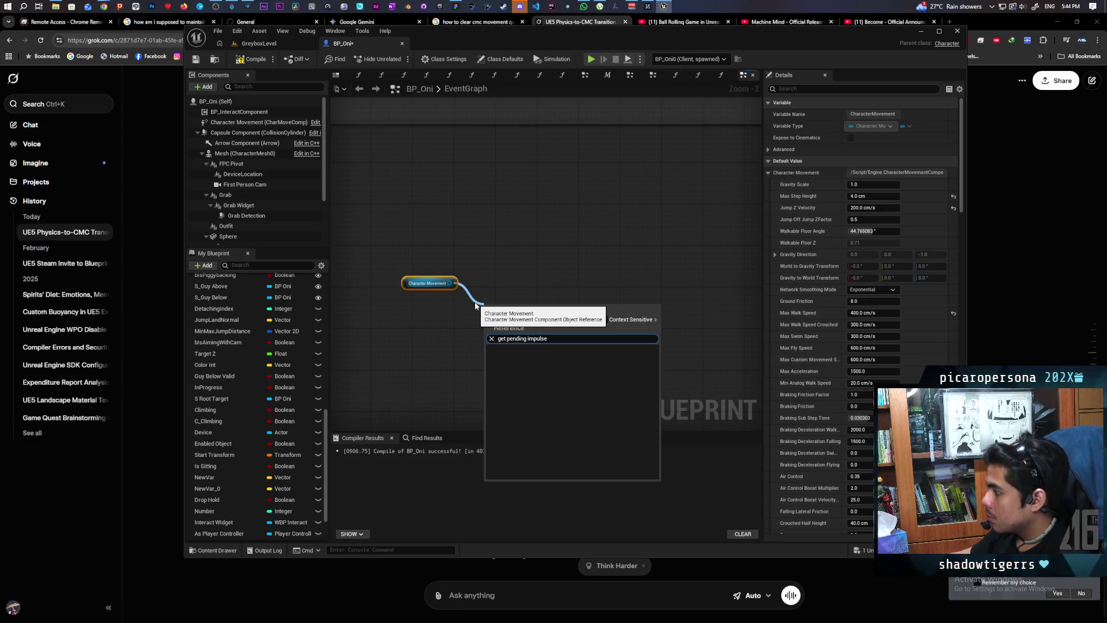
click(501, 230)
right_click(503, 232)
text(get pending impulse)
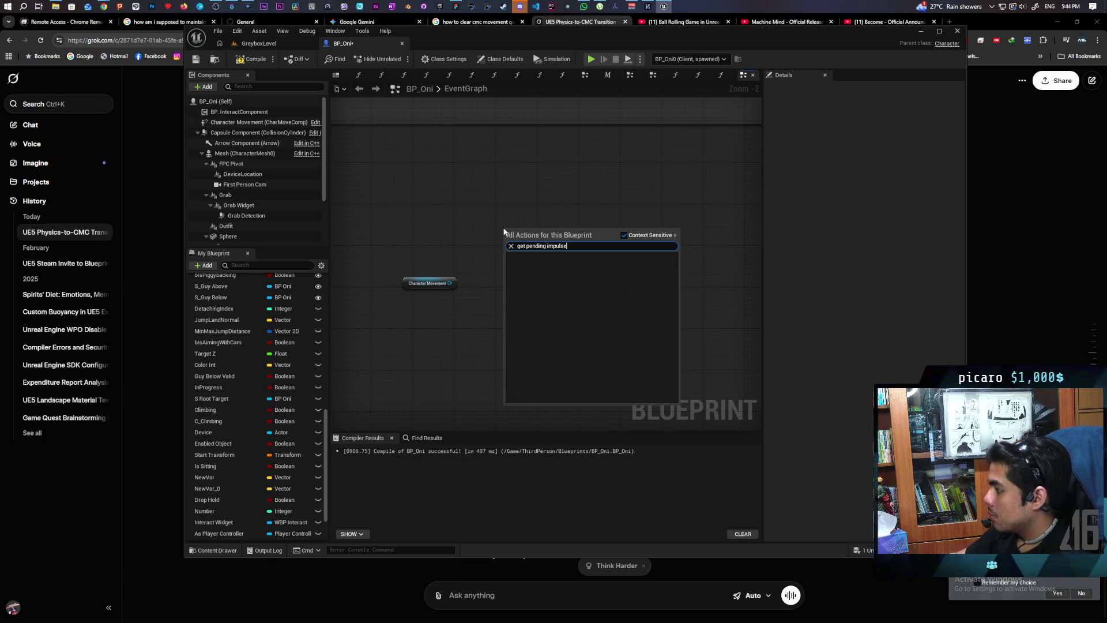
click(624, 236)
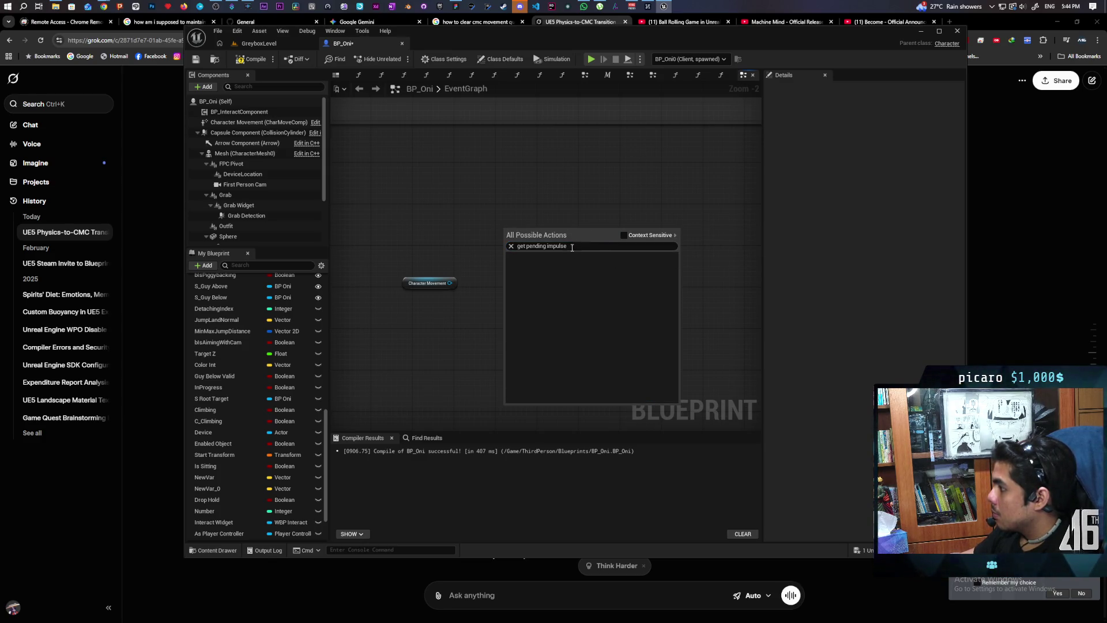
key(BackSpace)
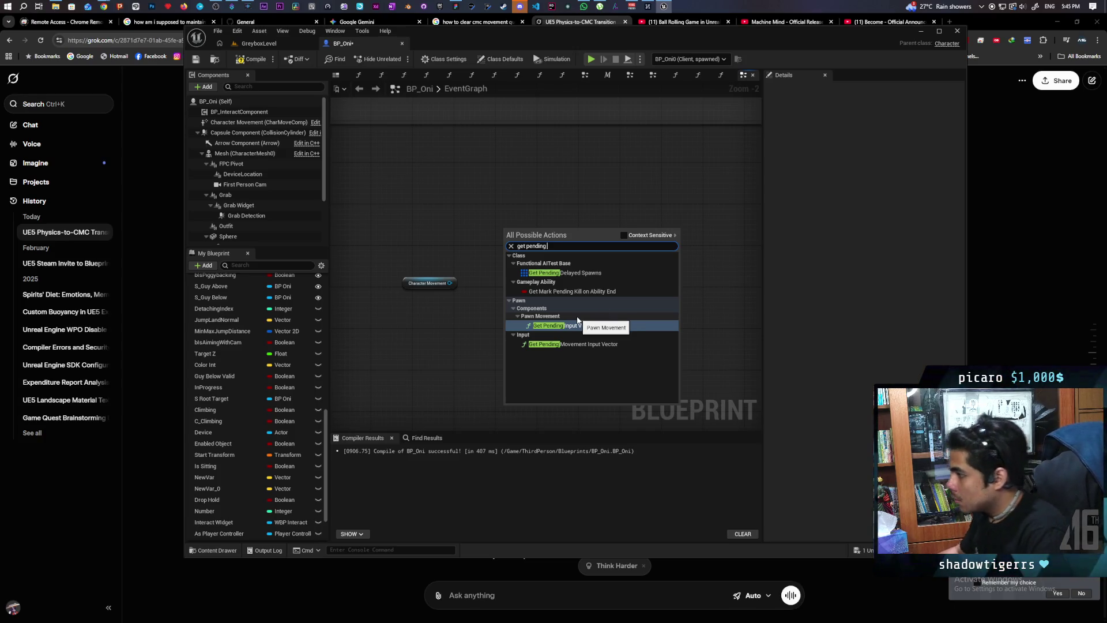
click(632, 236)
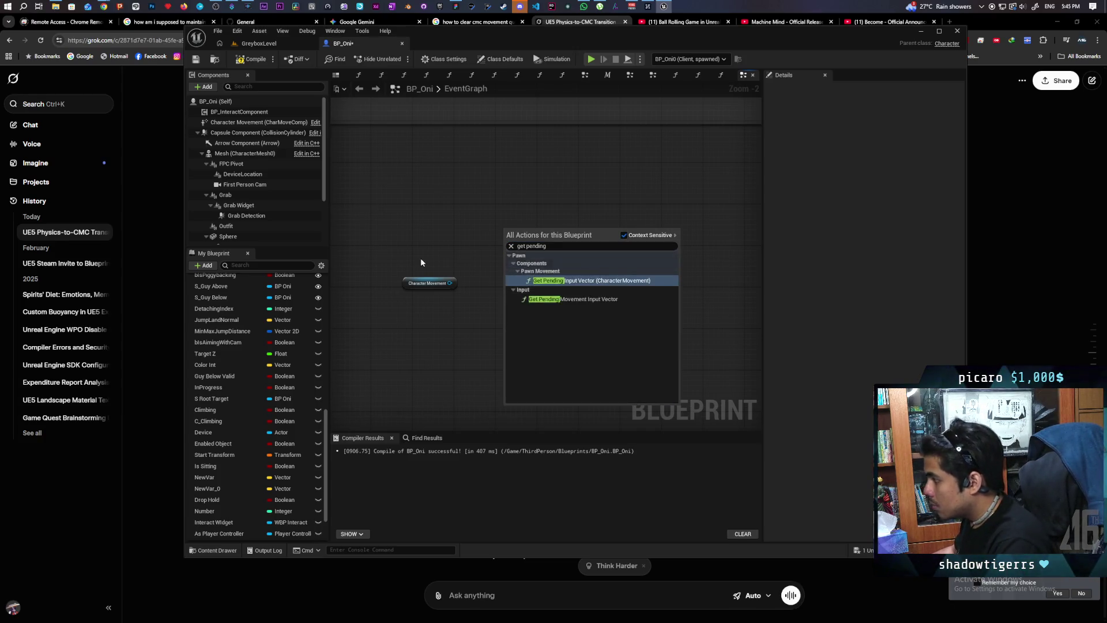
click(415, 283)
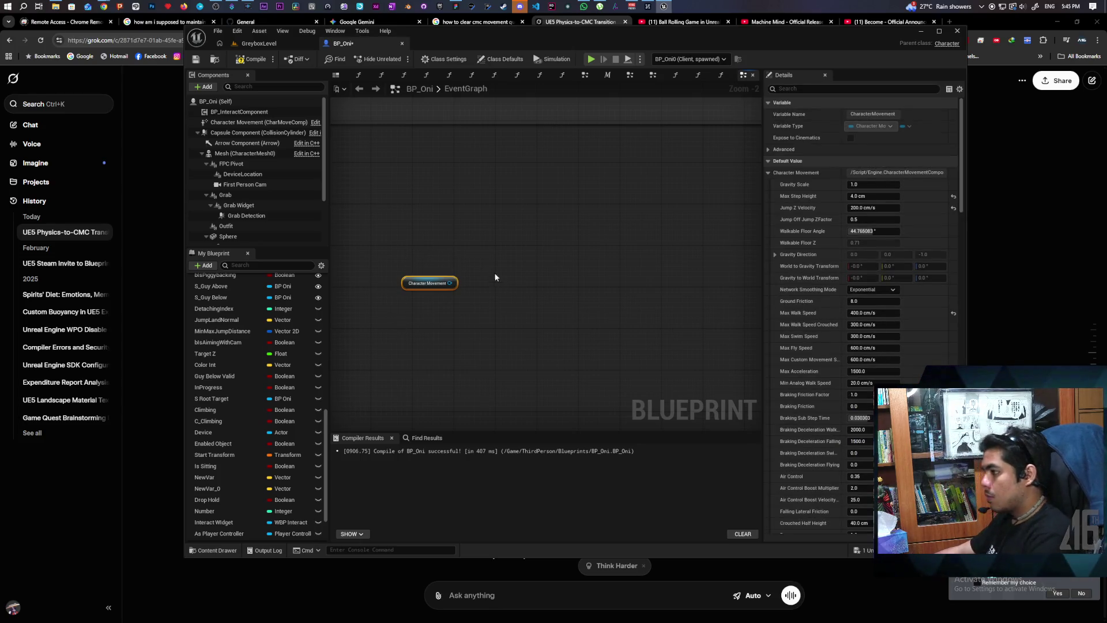
mouse_move(482, 267)
mouse_down()
mouse_move(424, 314)
mouse_move(406, 306)
mouse_up()
Step: Delete the Character Movement node, review the roll node network, and save BP_Oni
key(Delete)
scroll(444, 306, up, 1)
scroll(444, 306, down, 10)
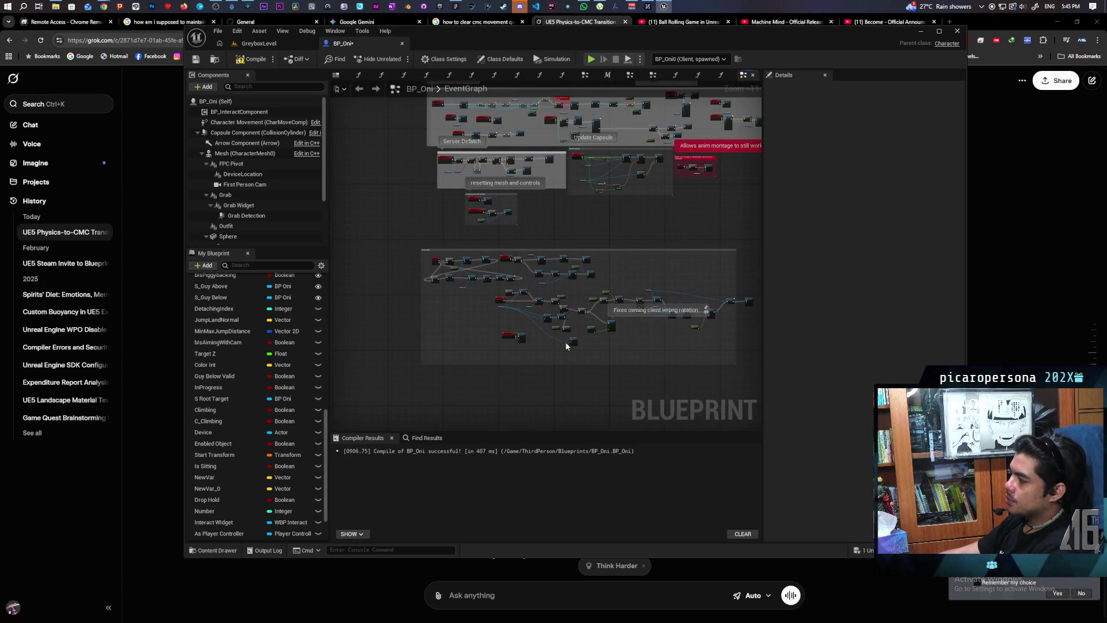
scroll(616, 346, up, 5)
scroll(614, 342, up, 2)
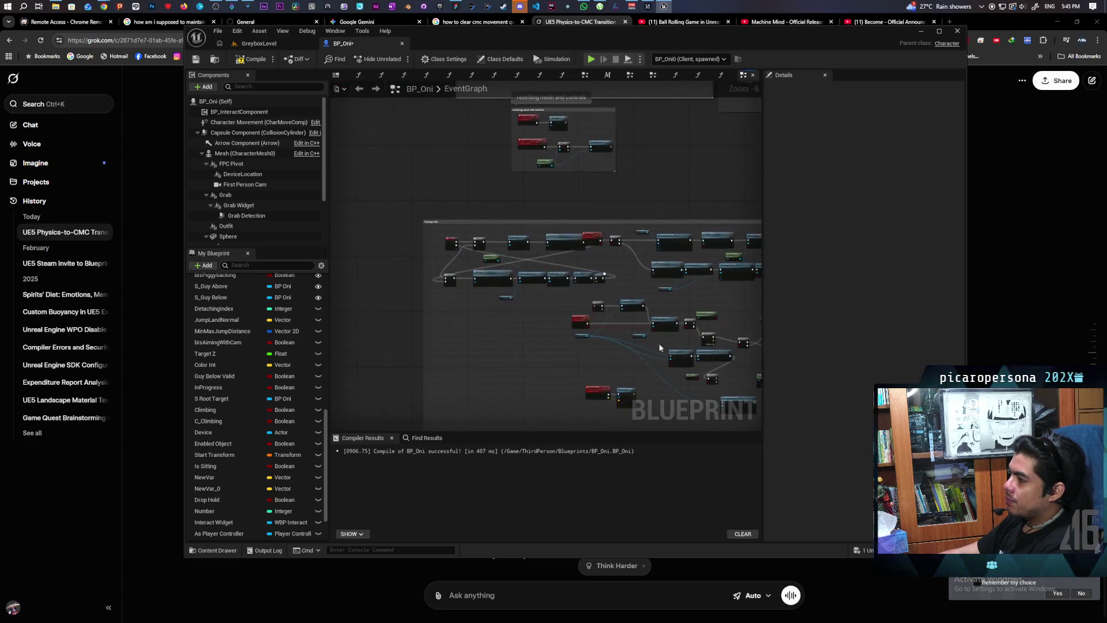
mouse_move(549, 317)
mouse_down()
mouse_move(554, 348)
mouse_move(595, 366)
mouse_move(448, 326)
mouse_up()
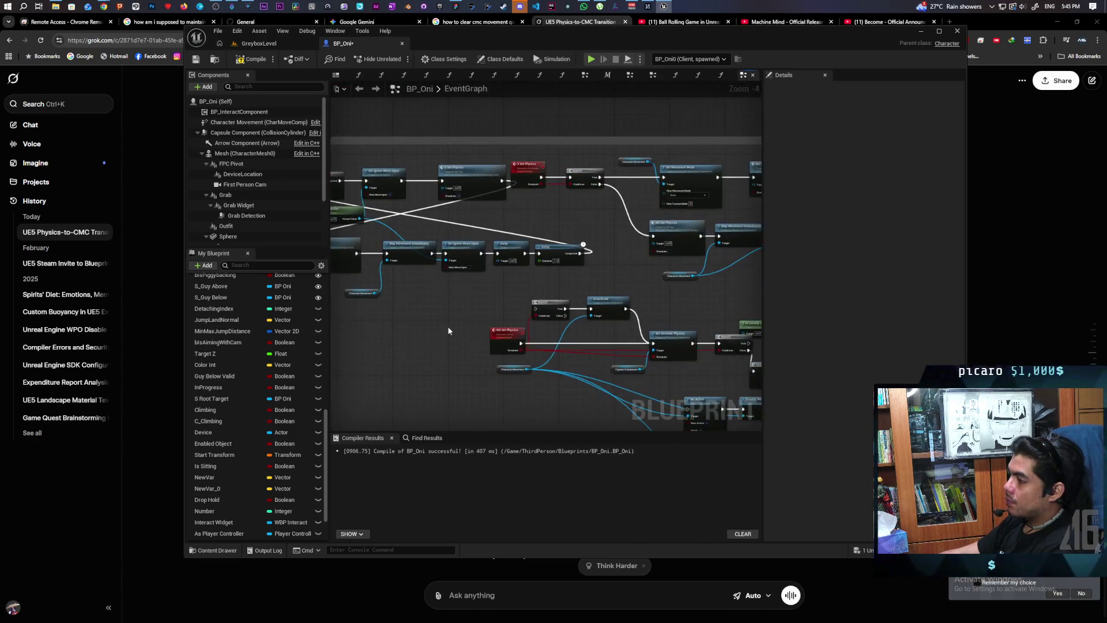
scroll(448, 326, down, 2)
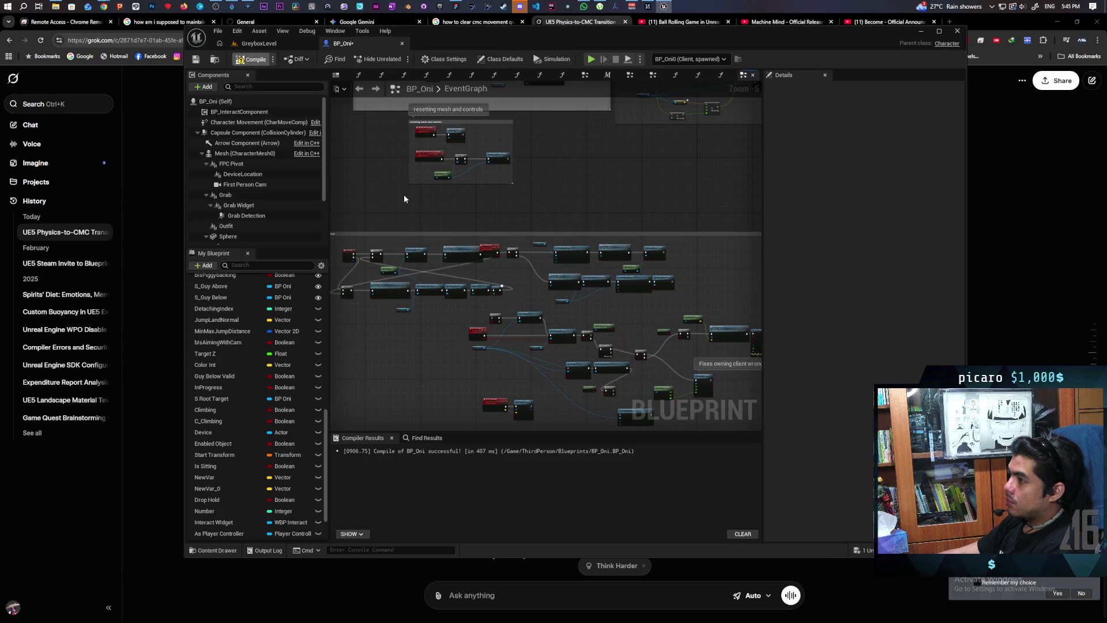
key(ctrl+s)
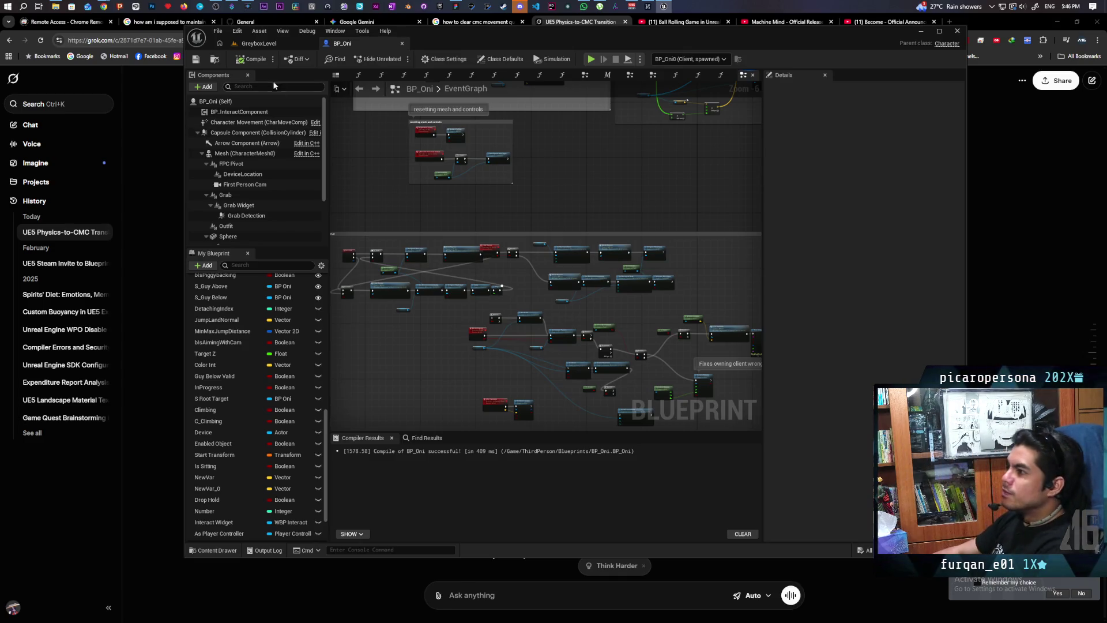
click(258, 43)
Step: Start a two-client Play session and walk Client 2's character forward past the blue pillars to the arch
key(alt+p)
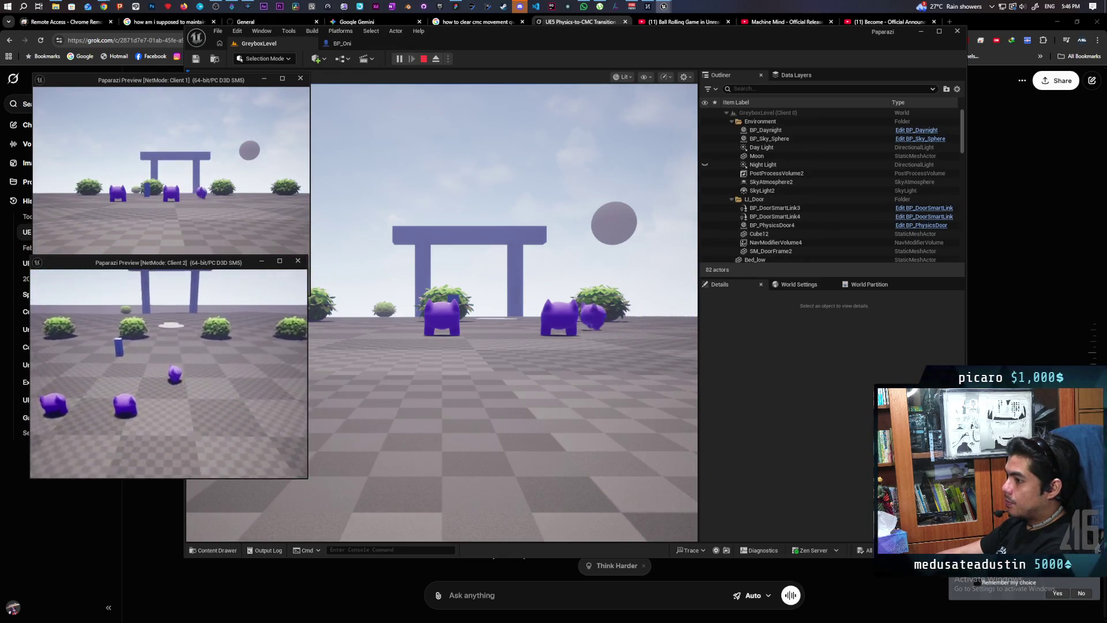
key(w)
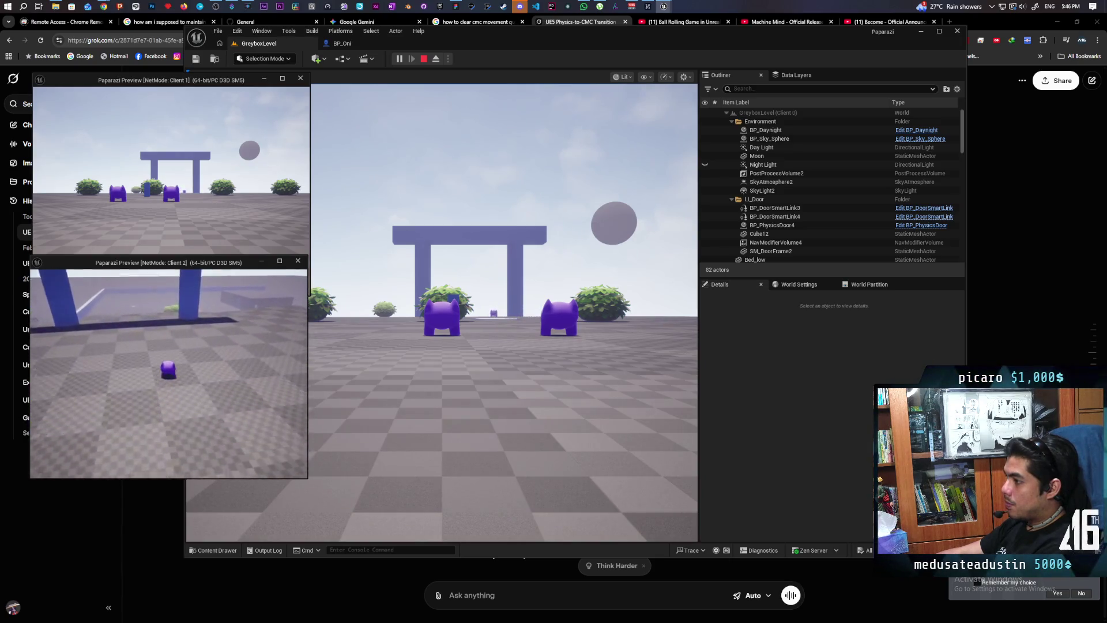
key(w)
key(w)
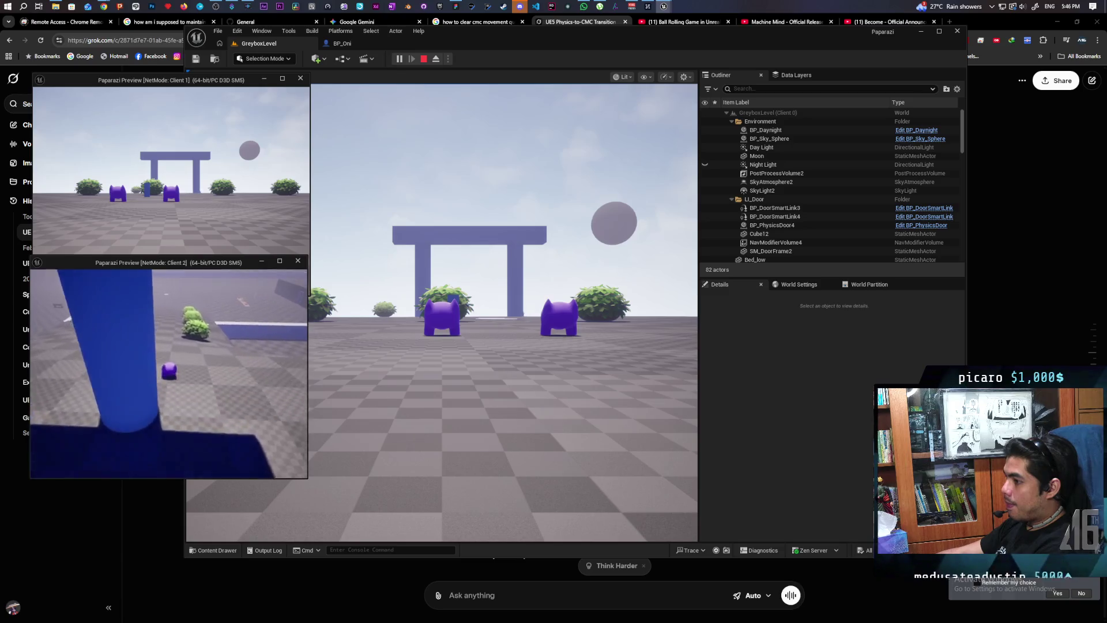
key(w)
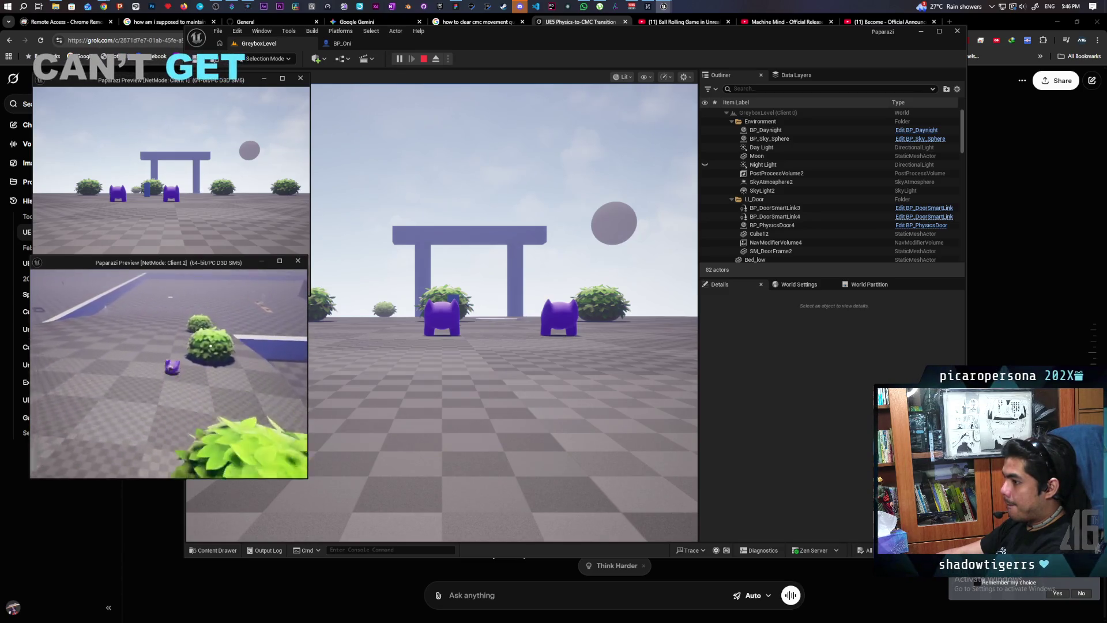
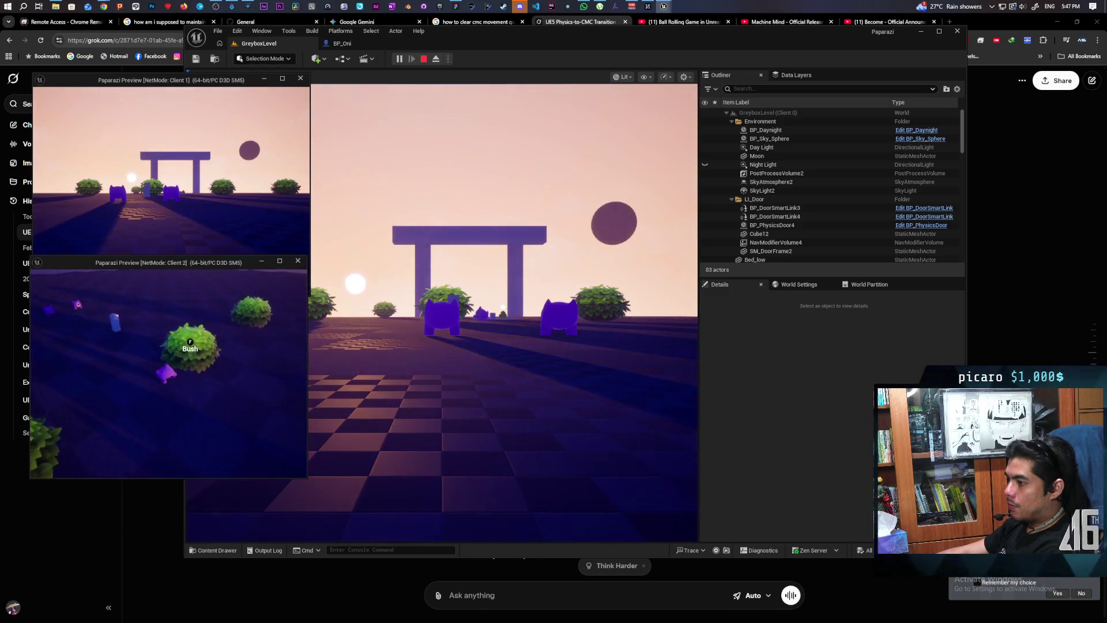
Step: Walk the player to the bell and a bush in the client game, then stop and select the bell actor
key(e)
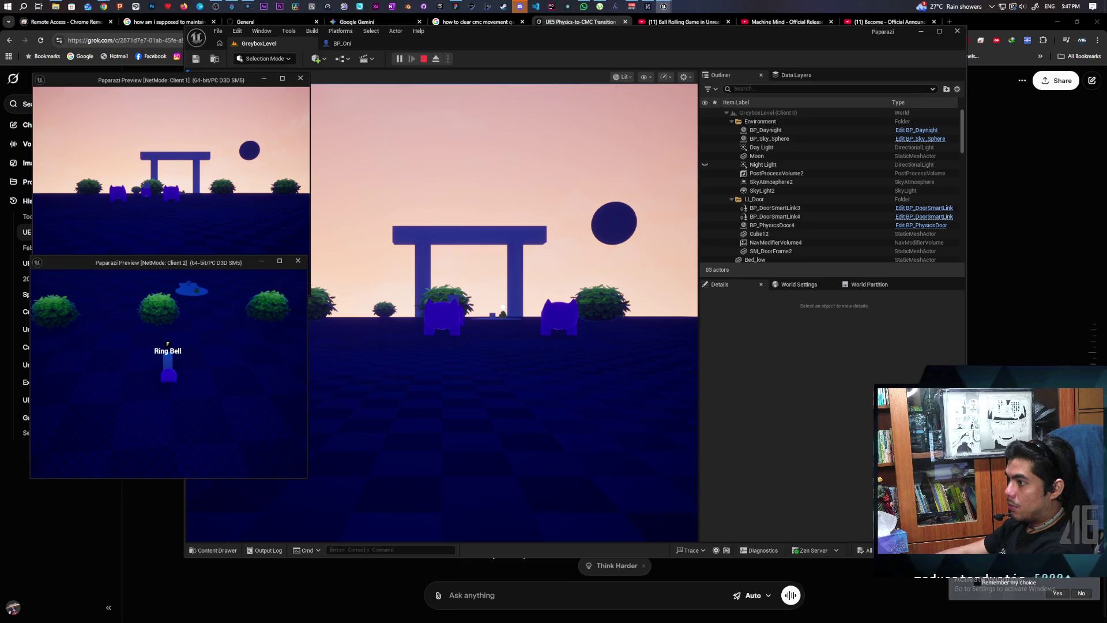
click(361, 425)
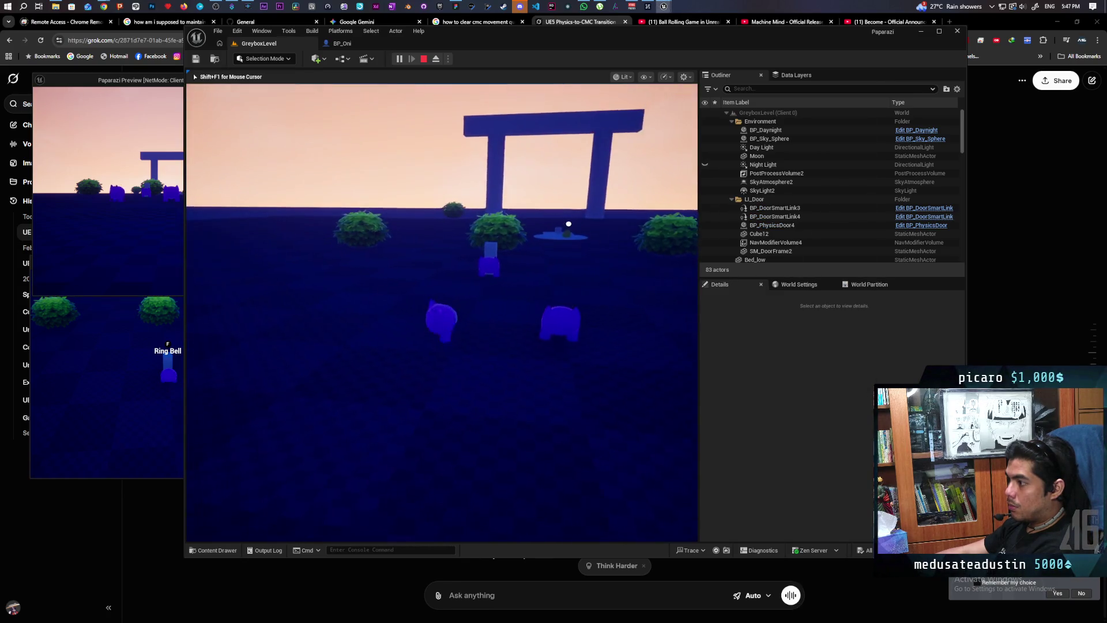
key(w)
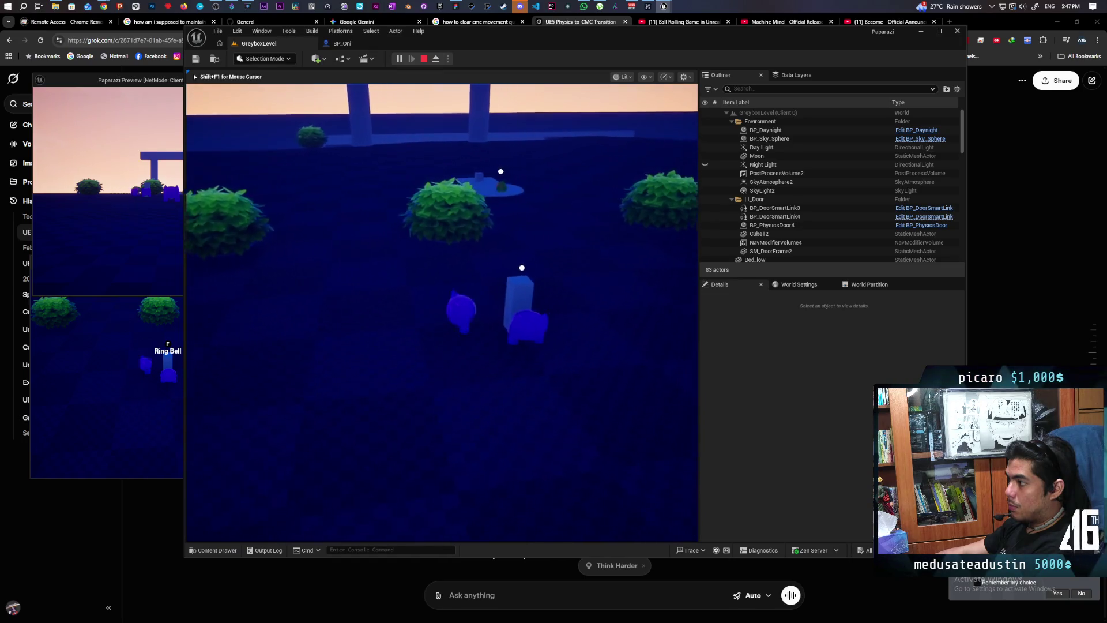
key(a)
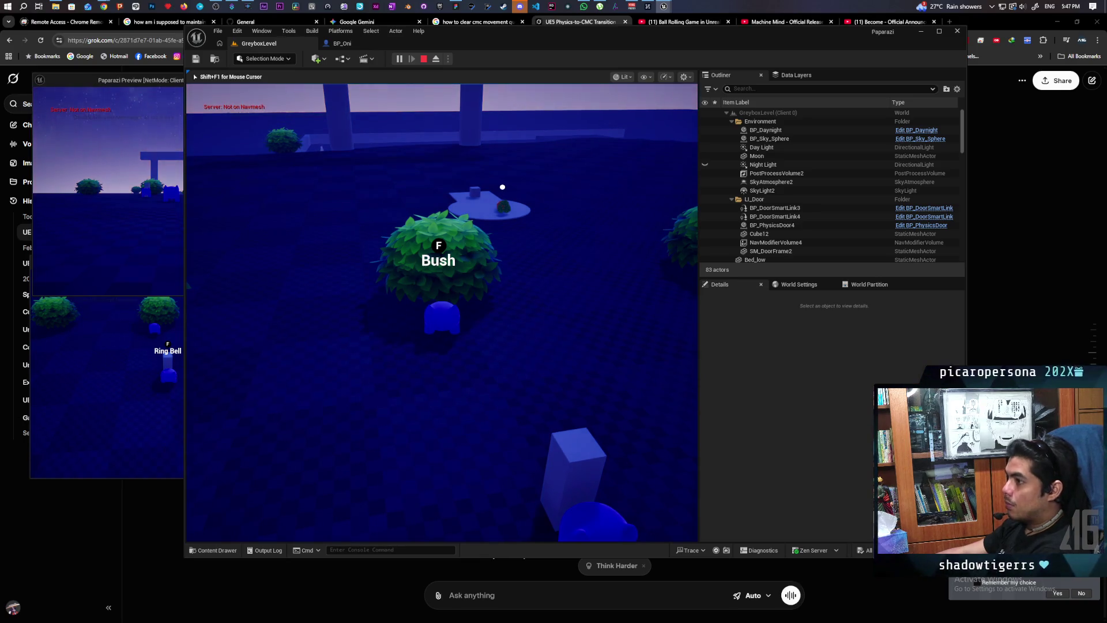
key(Escape)
click(446, 304)
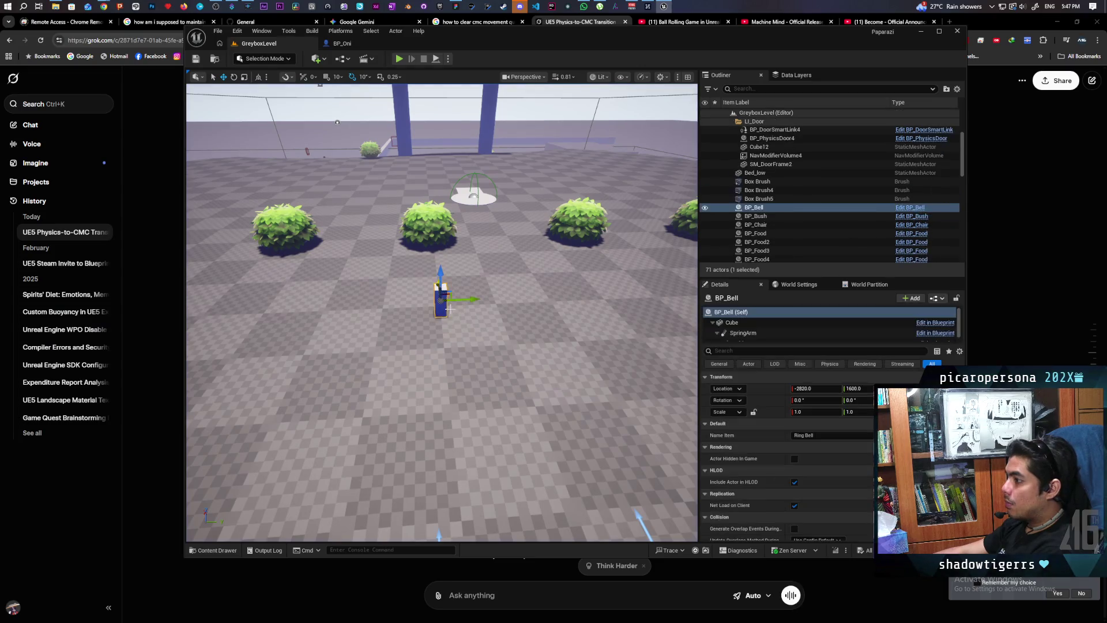
Step: Open BP_Bell and inspect its Interact graph's Ring Bell and Play Sound 2D nodes
click(911, 207)
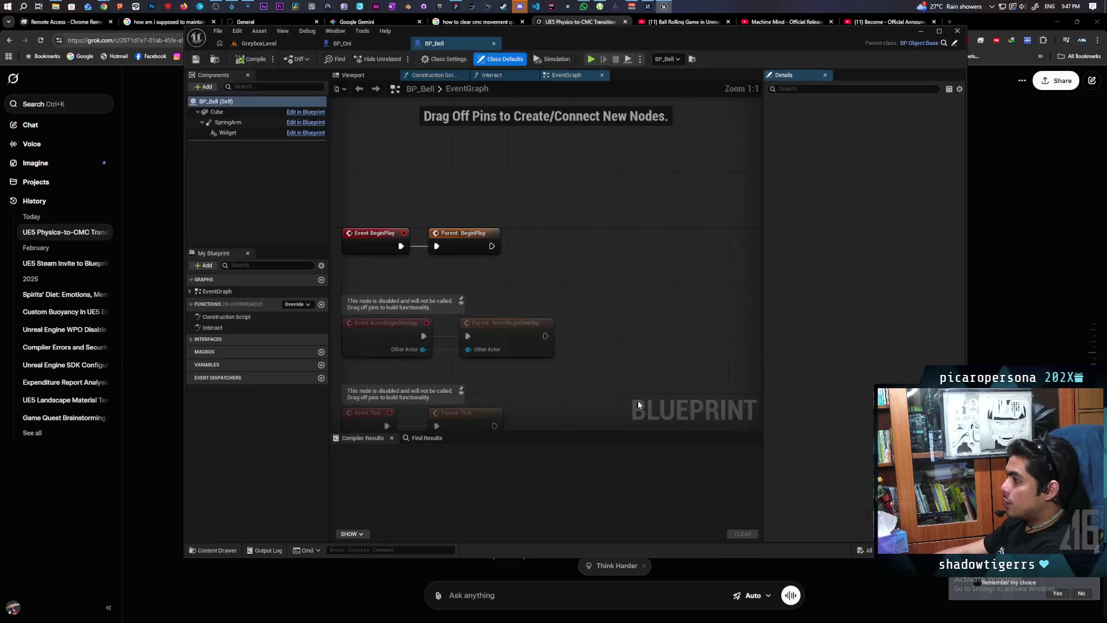
scroll(501, 272, down, 2)
scroll(547, 286, down, 1)
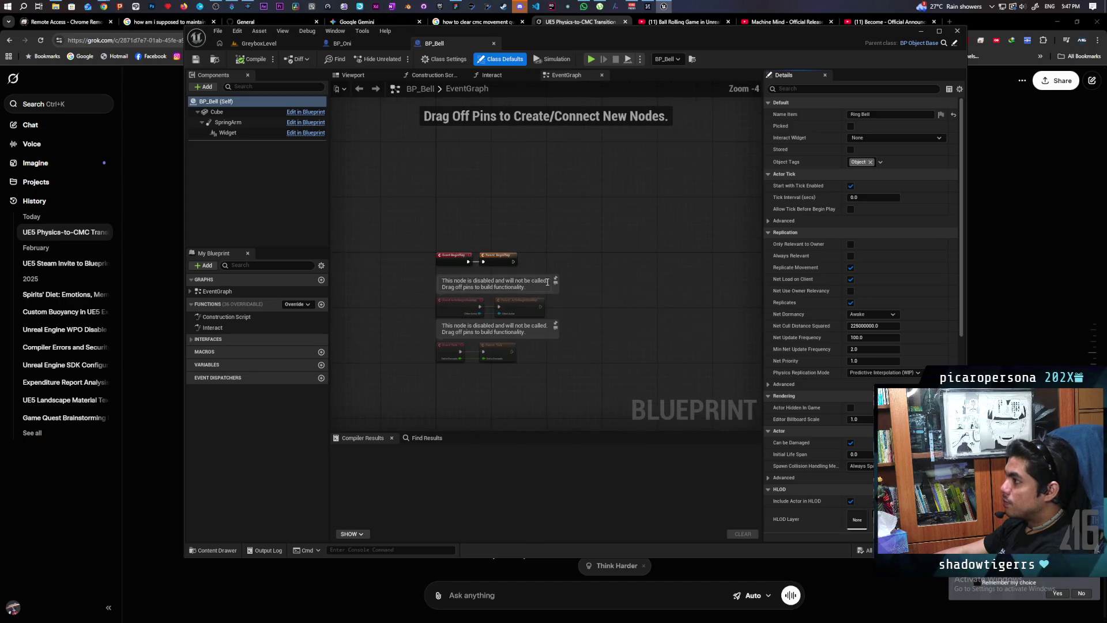
click(505, 78)
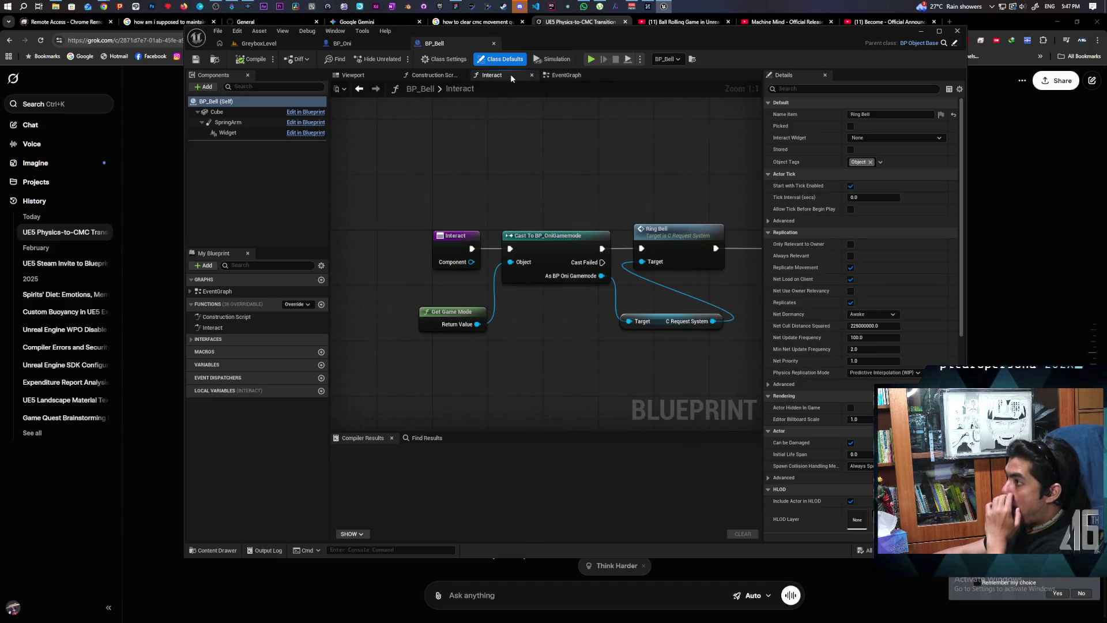
mouse_move(549, 147)
mouse_down()
mouse_move(429, 120)
mouse_move(381, 129)
mouse_move(628, 167)
mouse_move(613, 183)
mouse_move(535, 164)
mouse_move(607, 317)
mouse_up()
right_click(616, 297)
key(Escape)
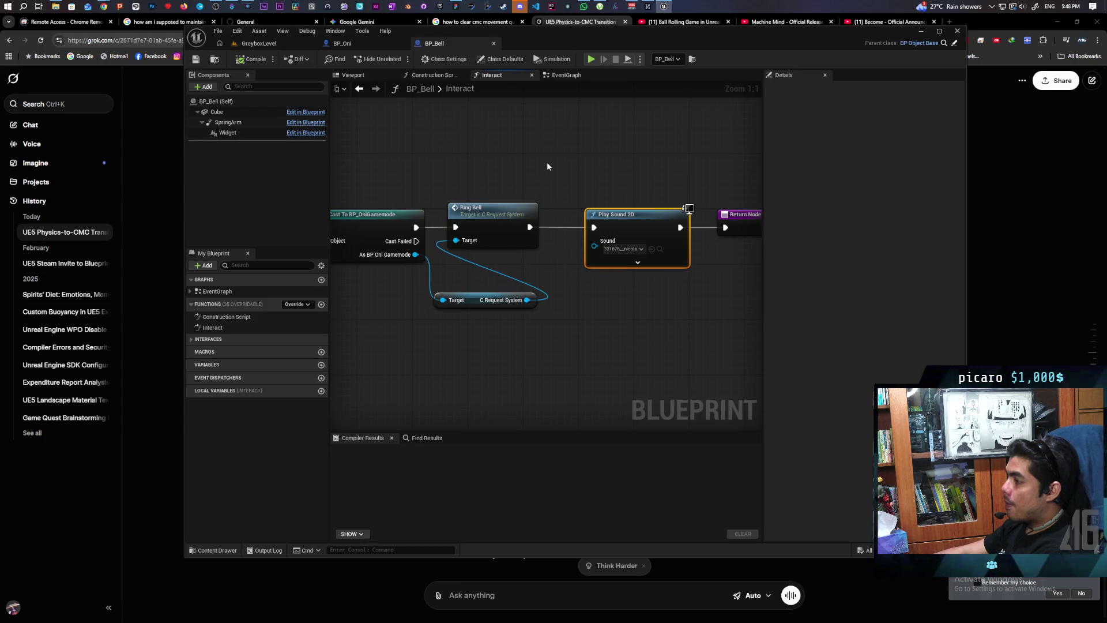
Step: Check BP_Bell's class defaults, then go back to the EventGraph to add a node
click(211, 101)
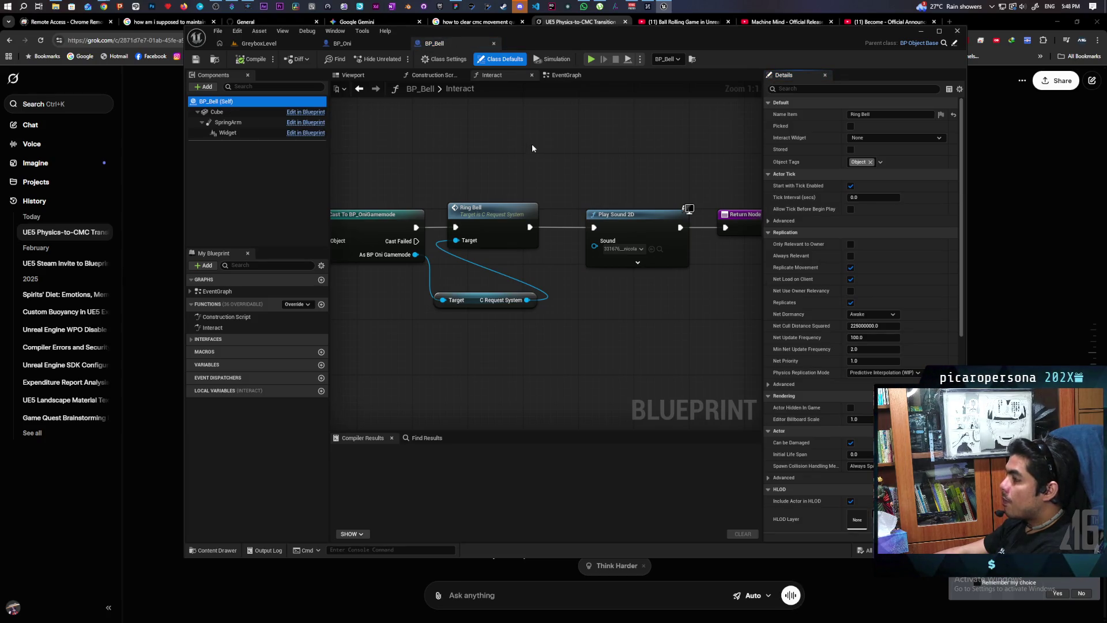
drag(532, 149, 456, 138)
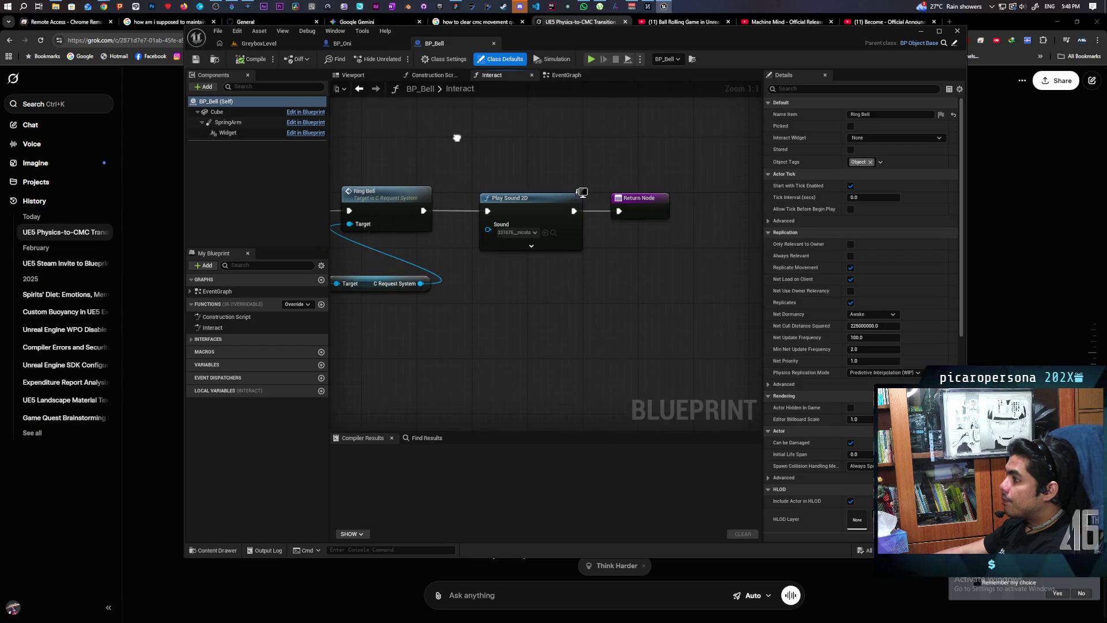
click(565, 77)
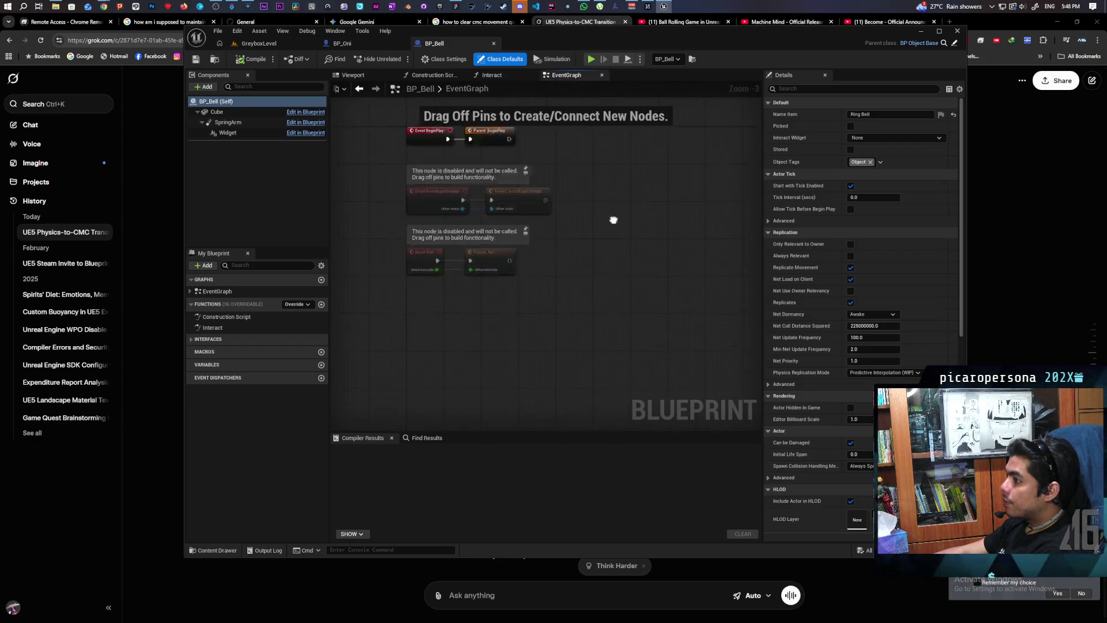
right_click(467, 304)
Step: Add a custom event named MC Play Sound to BP_Bell's EventGraph
text(mc)
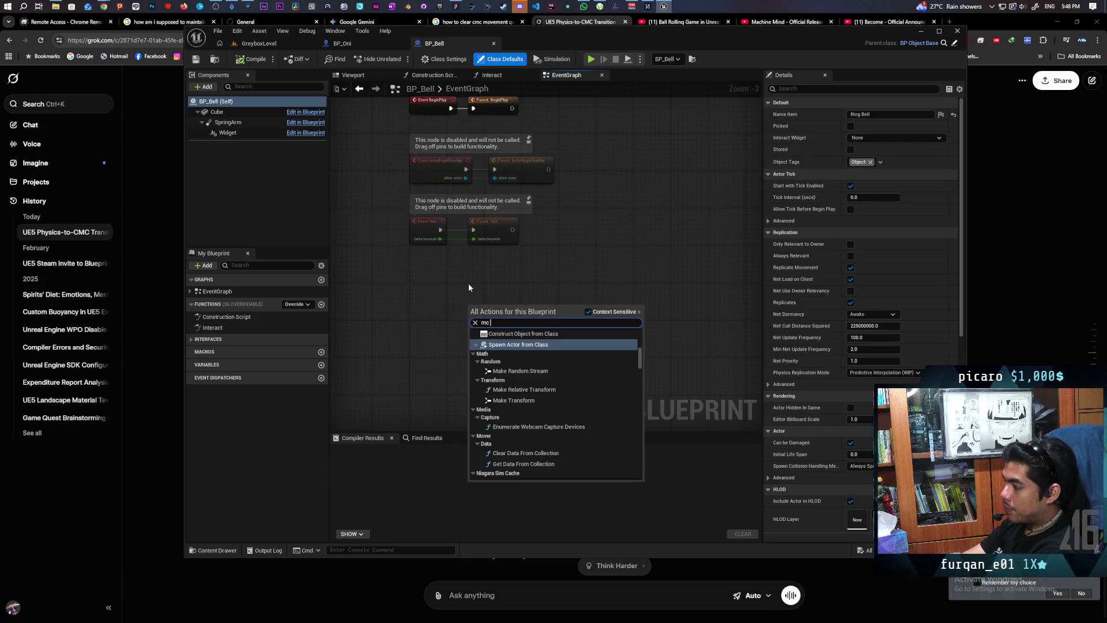
text( pl)
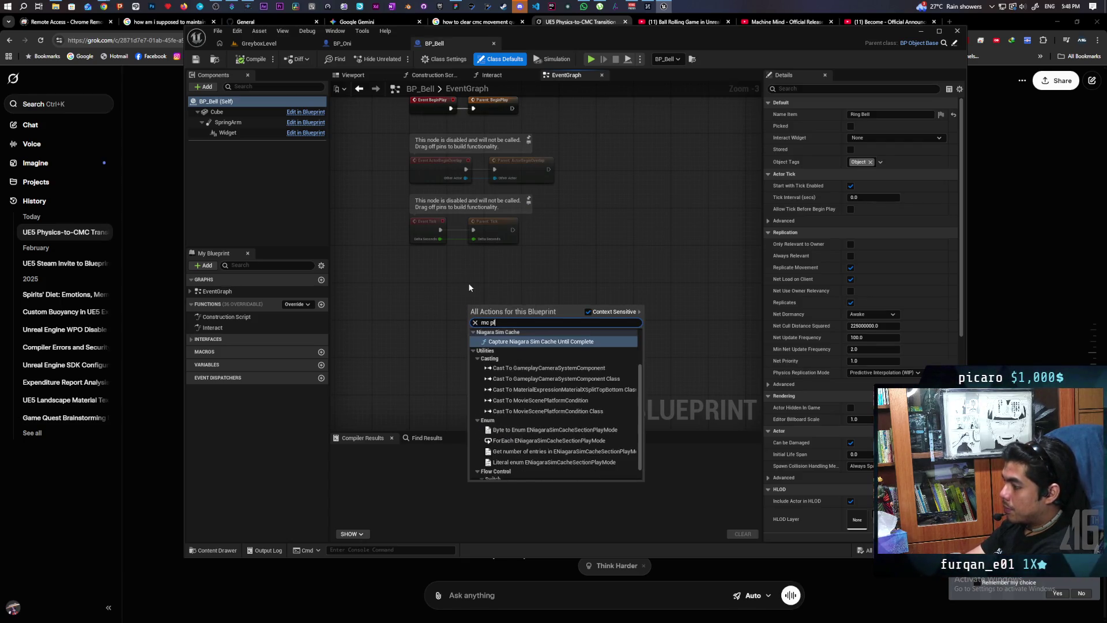
text(ay sou)
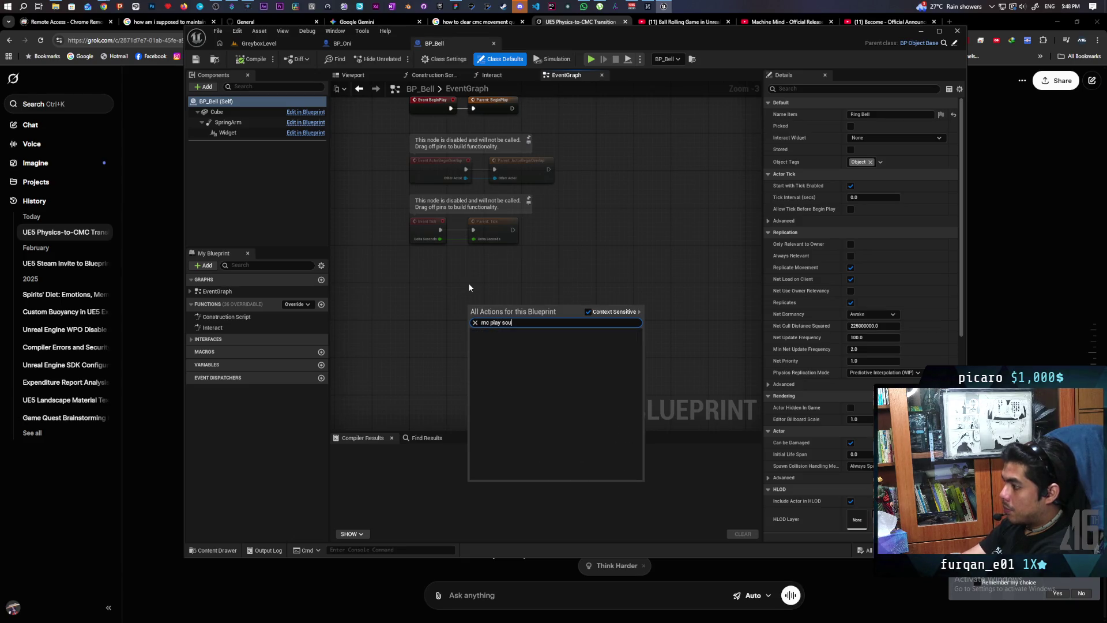
key(Escape)
scroll(438, 287, up, 1)
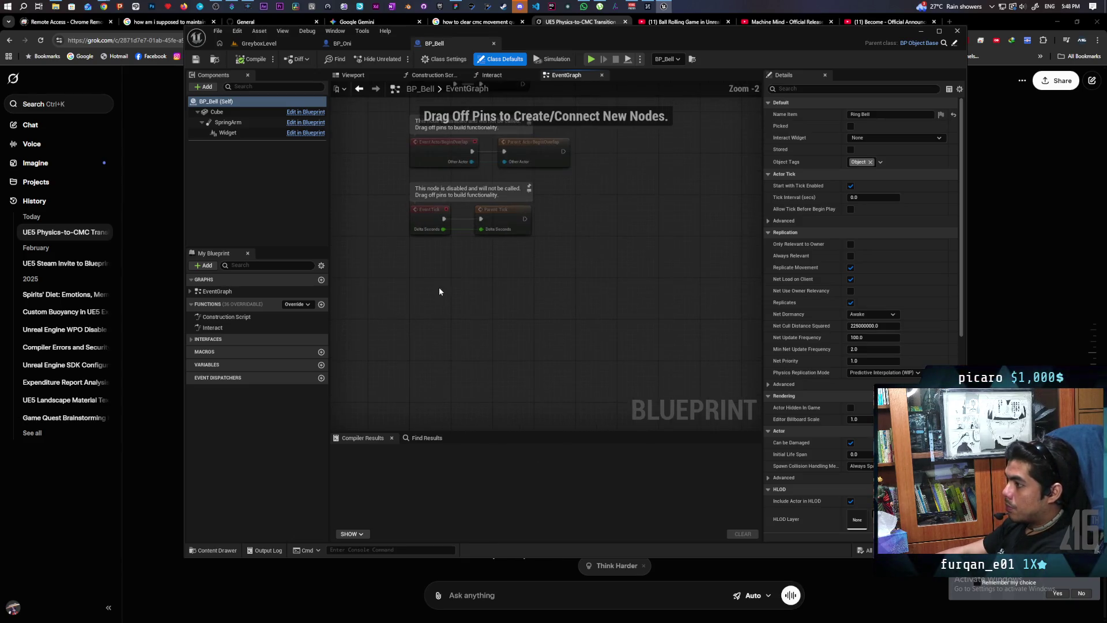
key(ctrl+v)
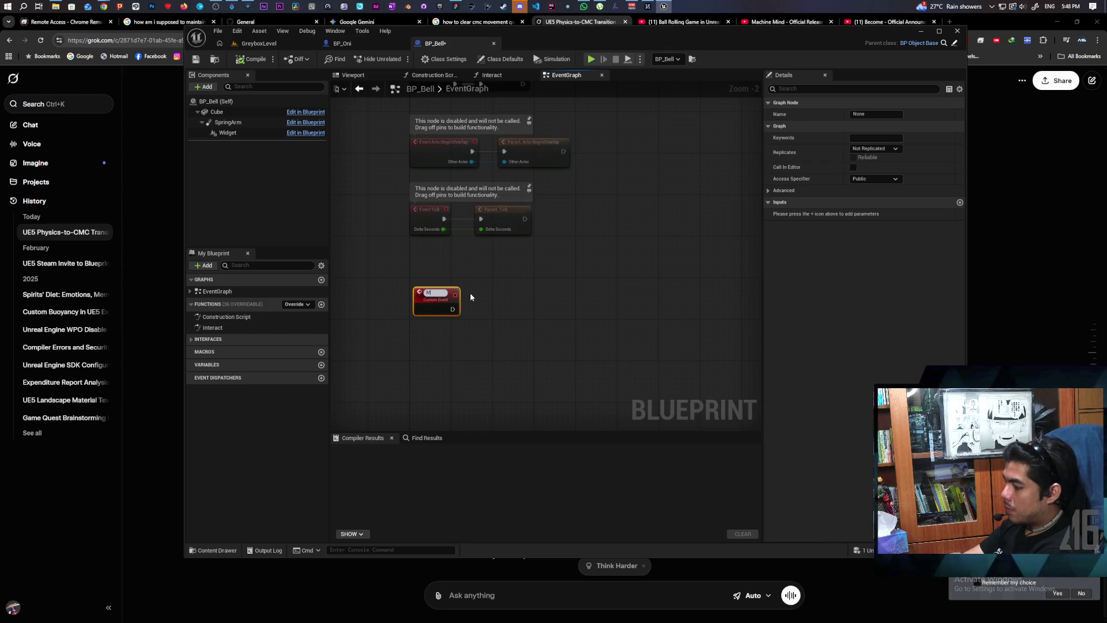
key(End)
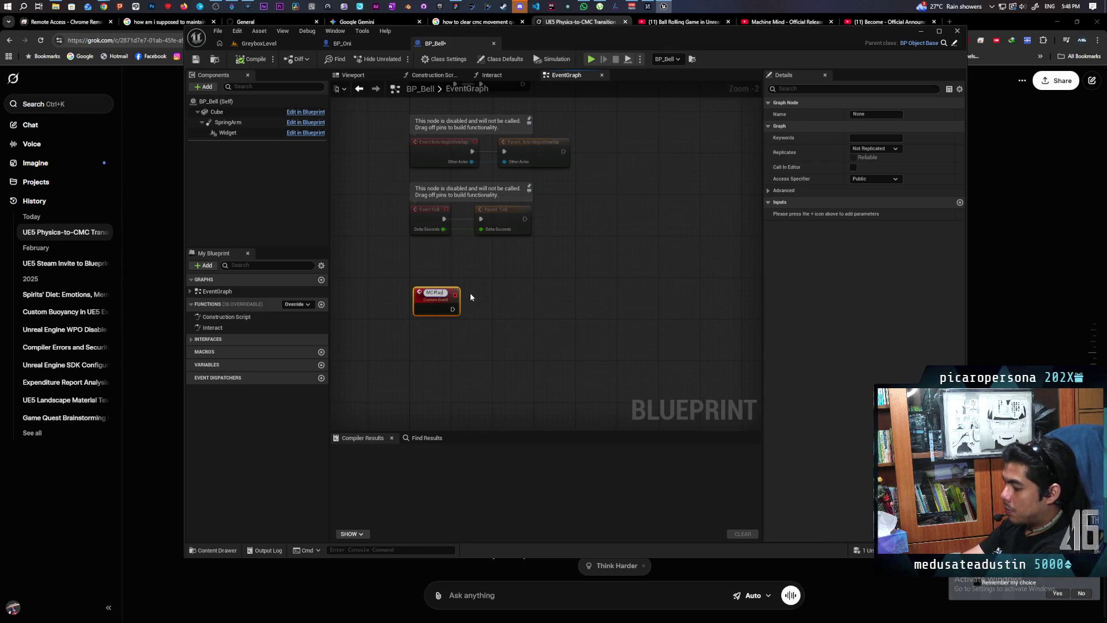
text( Sound)
key(Return)
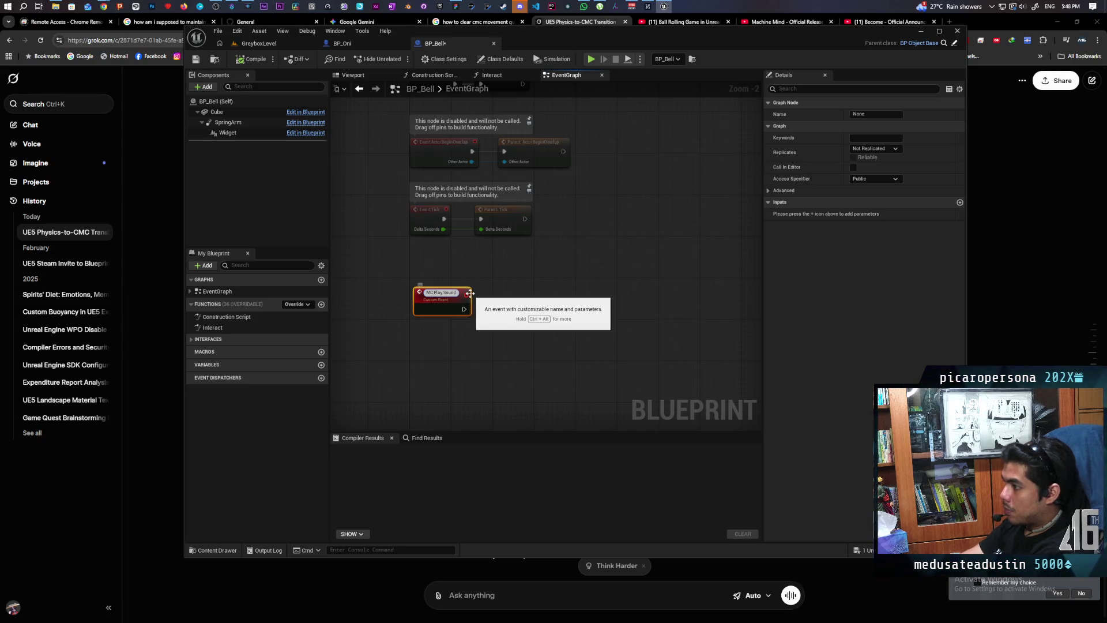
click(500, 297)
scroll(500, 296, up, 2)
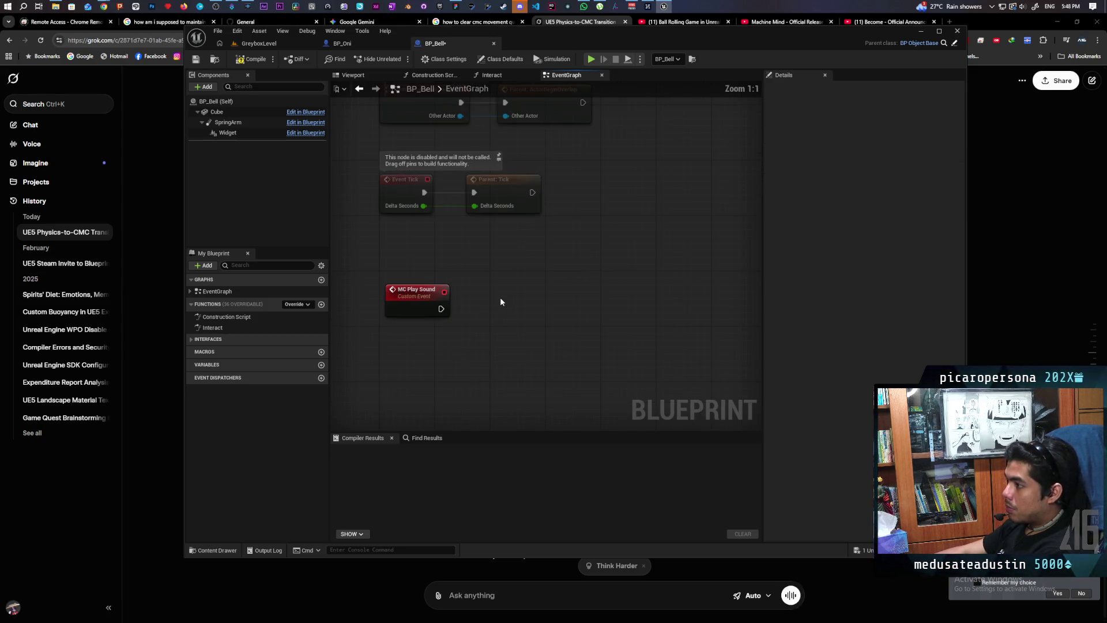
drag(470, 322, 457, 336)
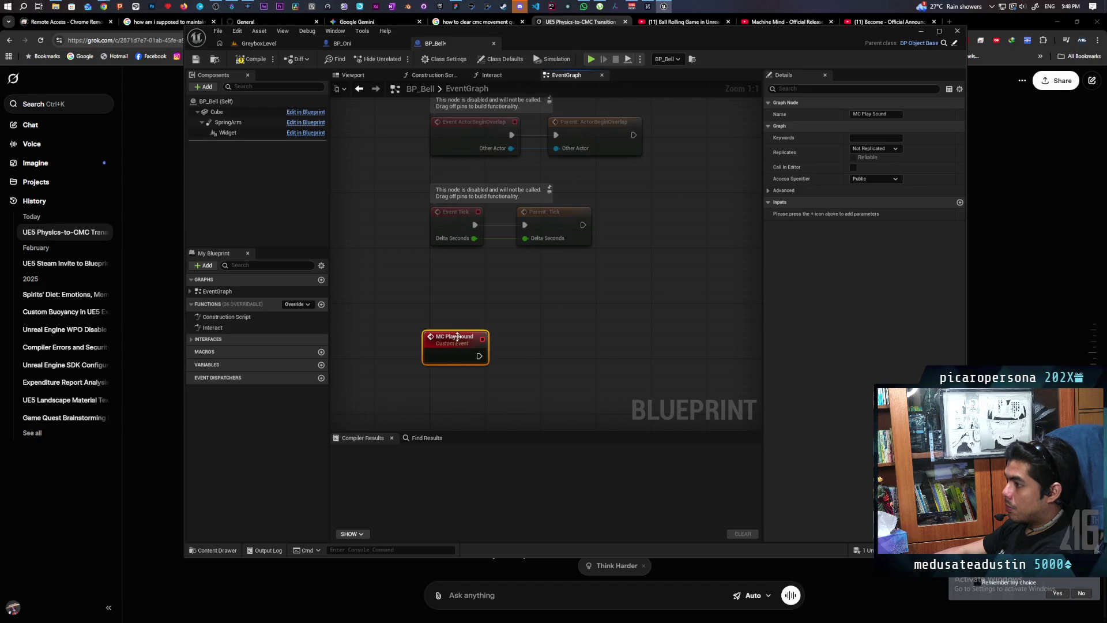
Step: Copy the Play Sound 2D node from Interact and paste it beside MC Play Sound
click(507, 75)
click(538, 220)
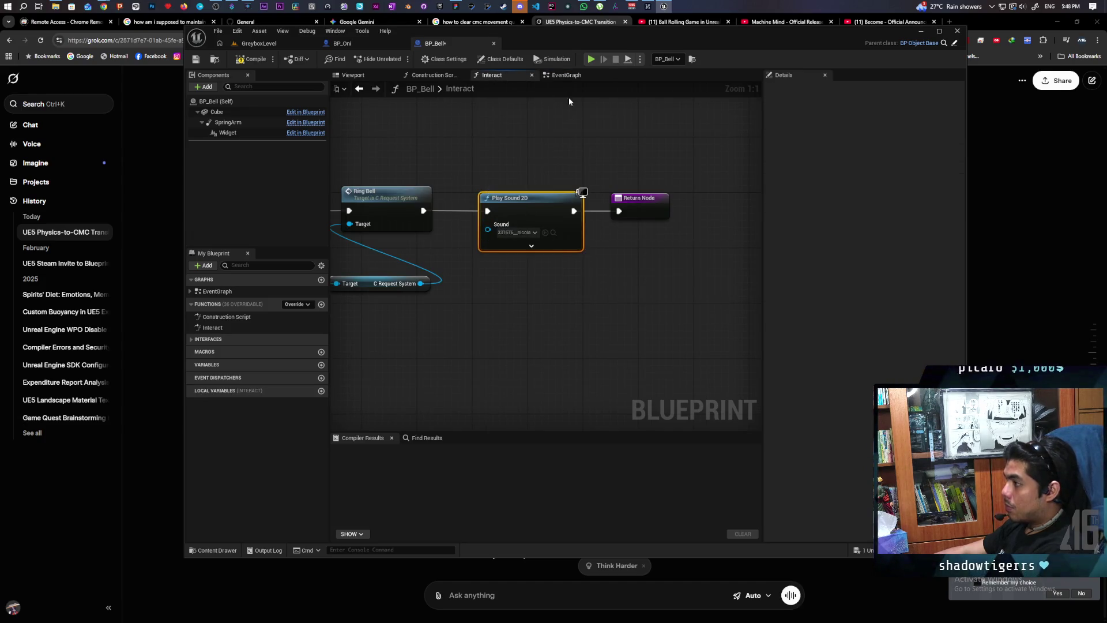
key(ctrl+c)
click(566, 75)
key(ctrl+v)
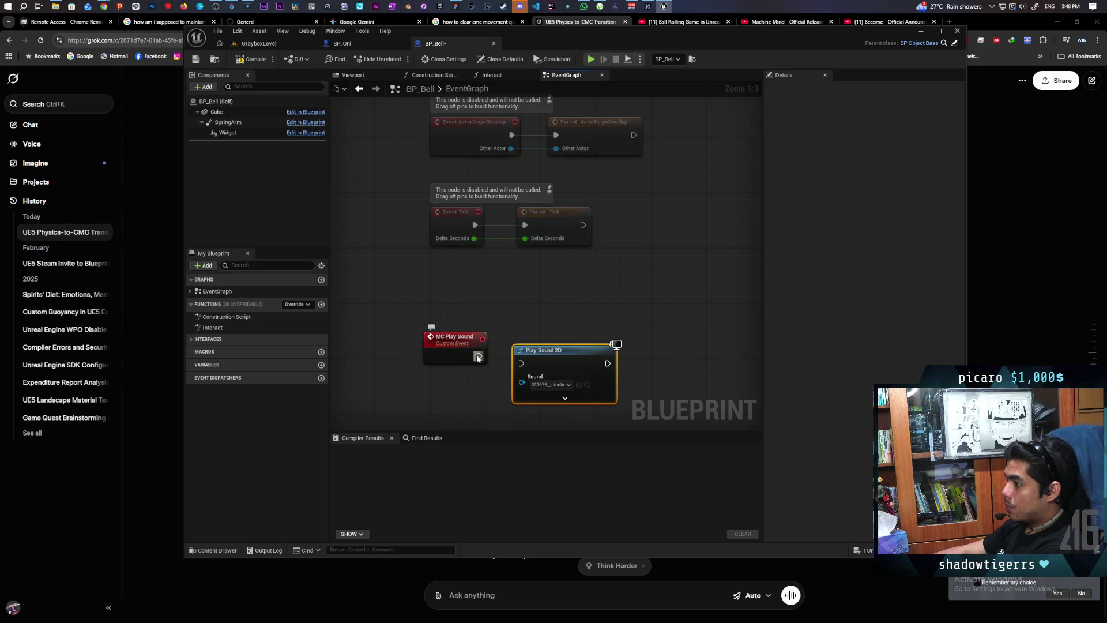
Step: Set MC Play Sound to replicate as Multicast and compile BP_Bell
click(467, 345)
click(878, 150)
click(881, 170)
click(853, 158)
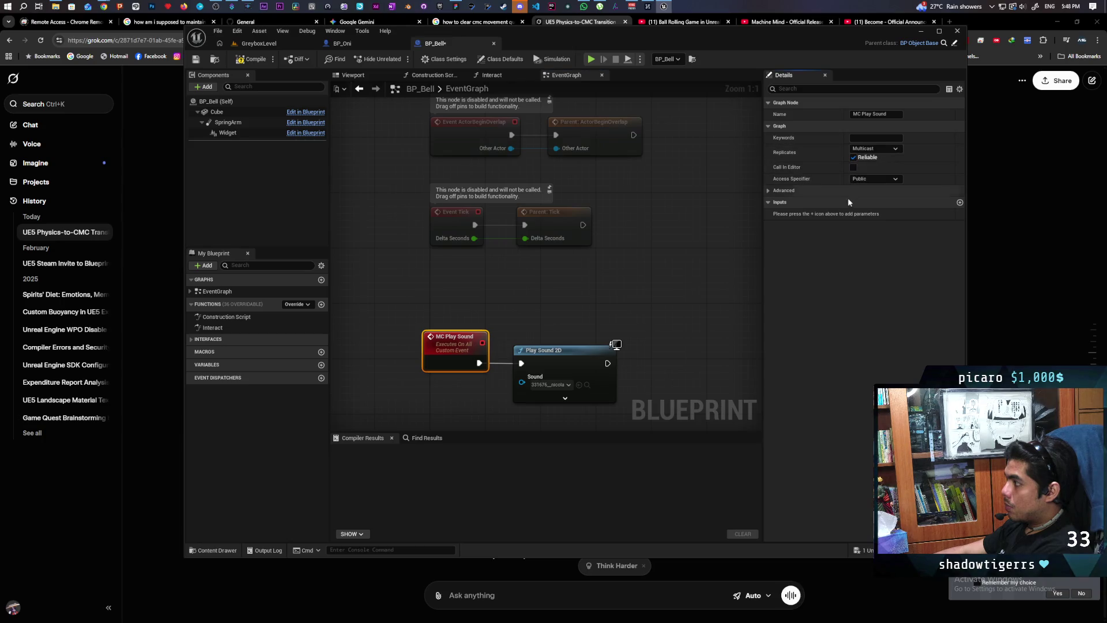
click(256, 59)
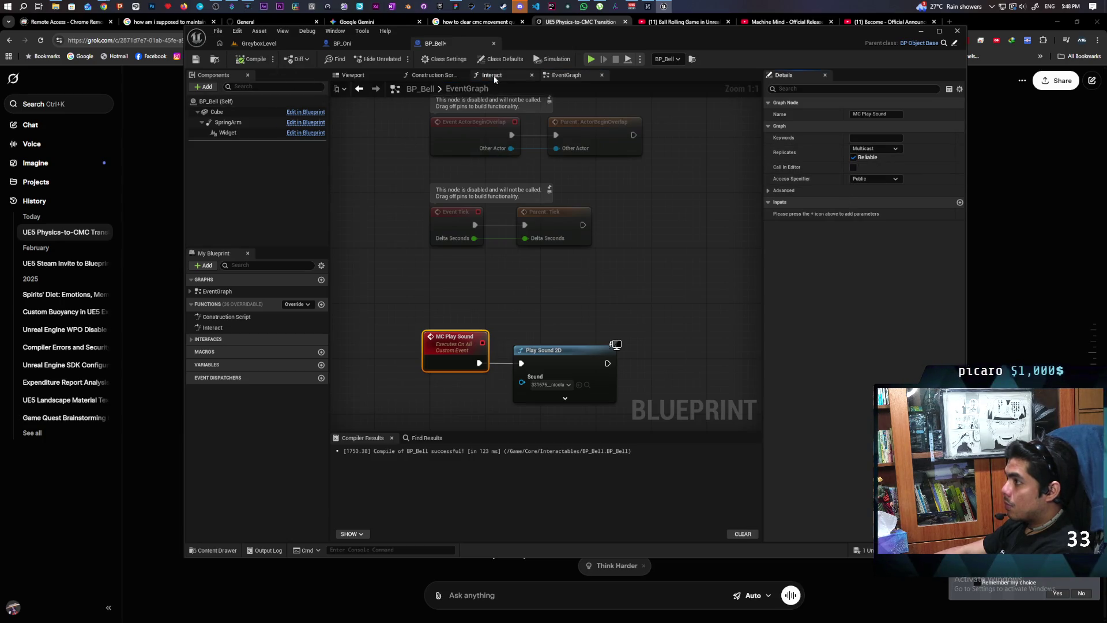
Step: Call MC Play Sound from Ring Bell in the Interact graph, then start a two-client play test
click(508, 78)
drag(423, 211, 459, 167)
text(mc play)
key(Return)
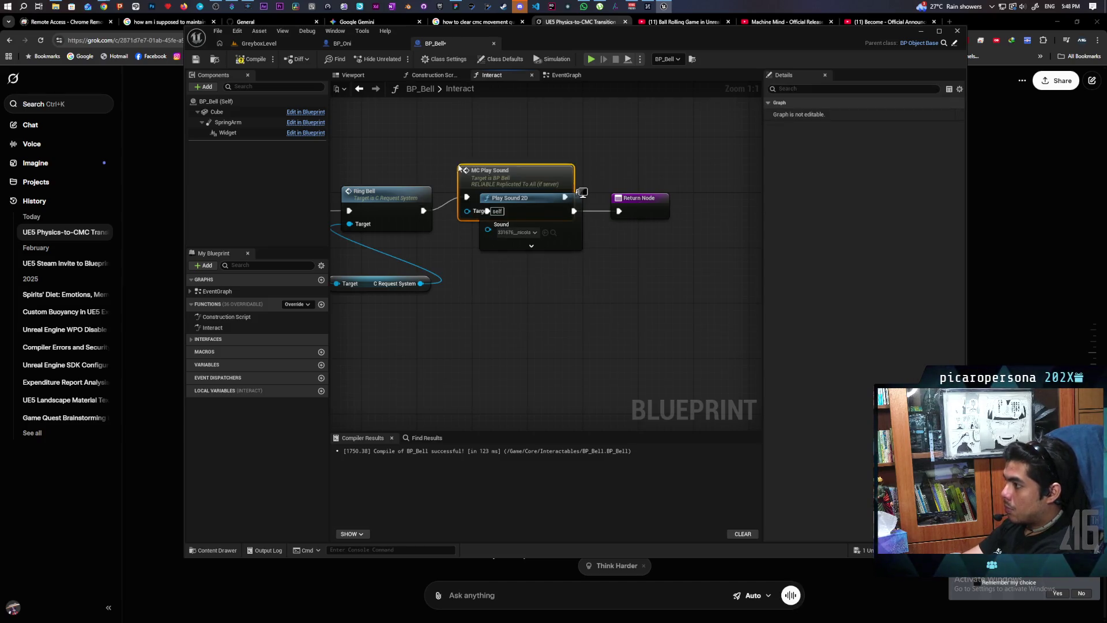
drag(490, 171, 511, 122)
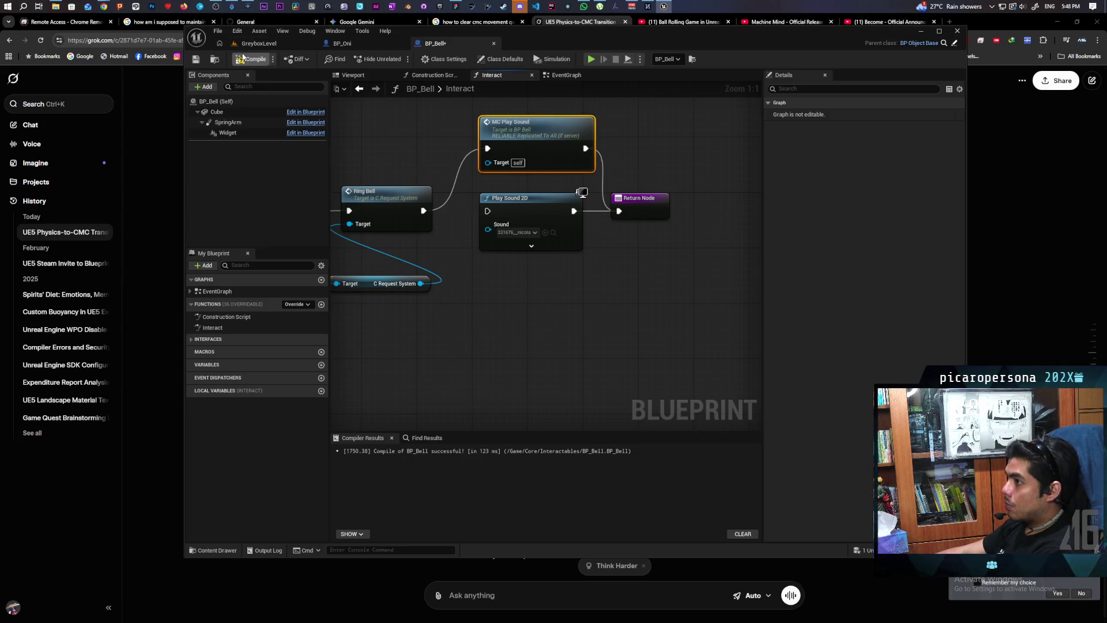
click(259, 43)
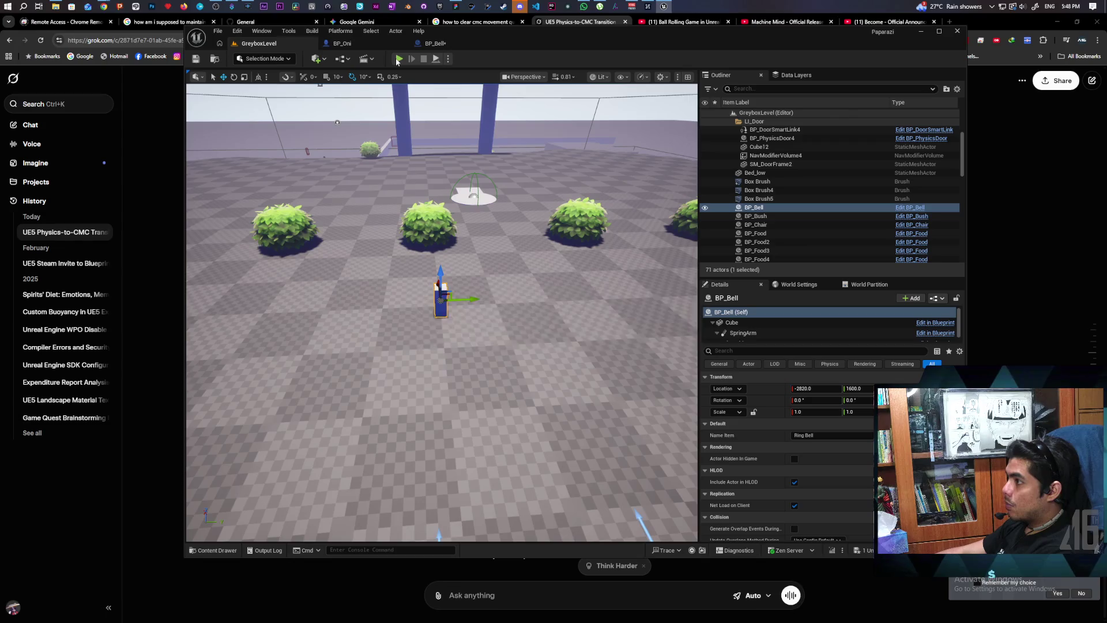
click(399, 59)
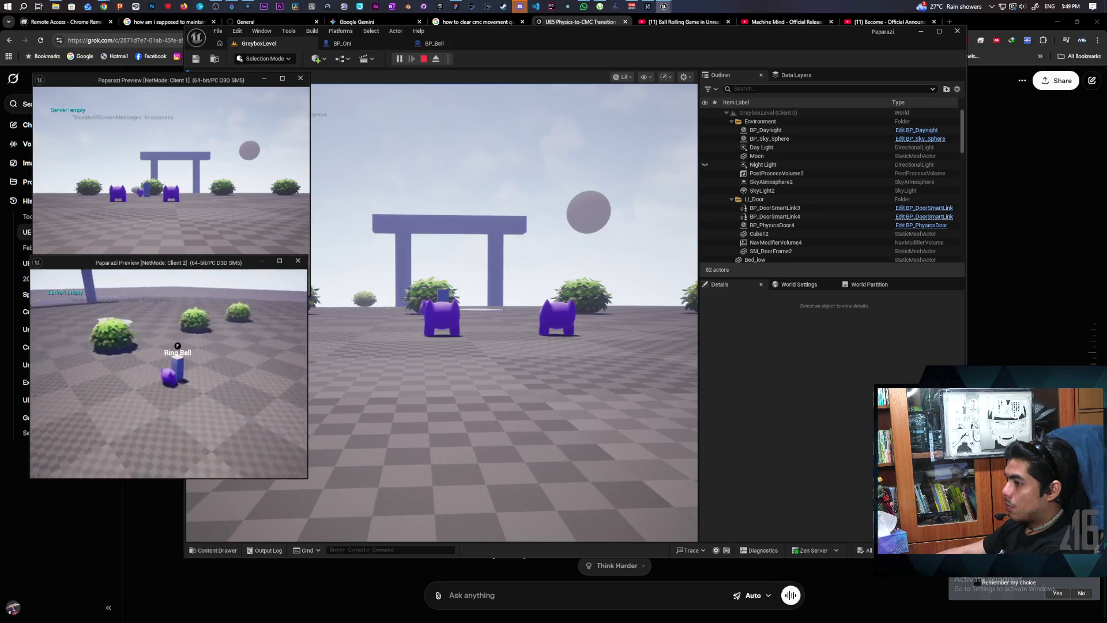
Step: Stop the two-client play test after trying the bell
key(Escape)
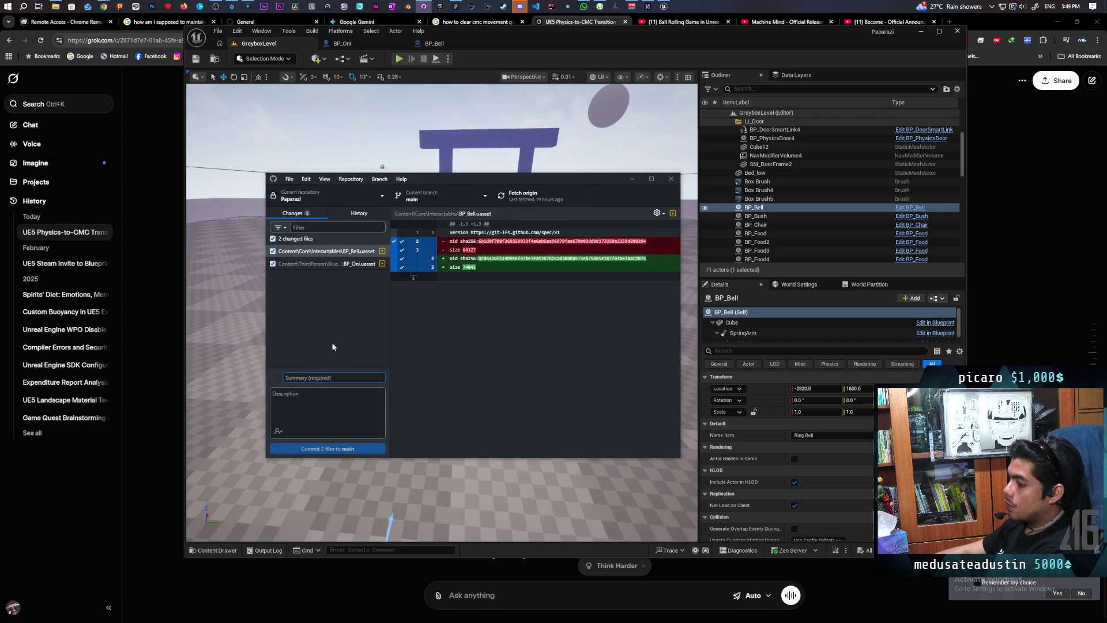
Step: Commit both files to main with summary 'replicated bell and fixed rolling replication' and a rolling-stuck note
text(replicated bell)
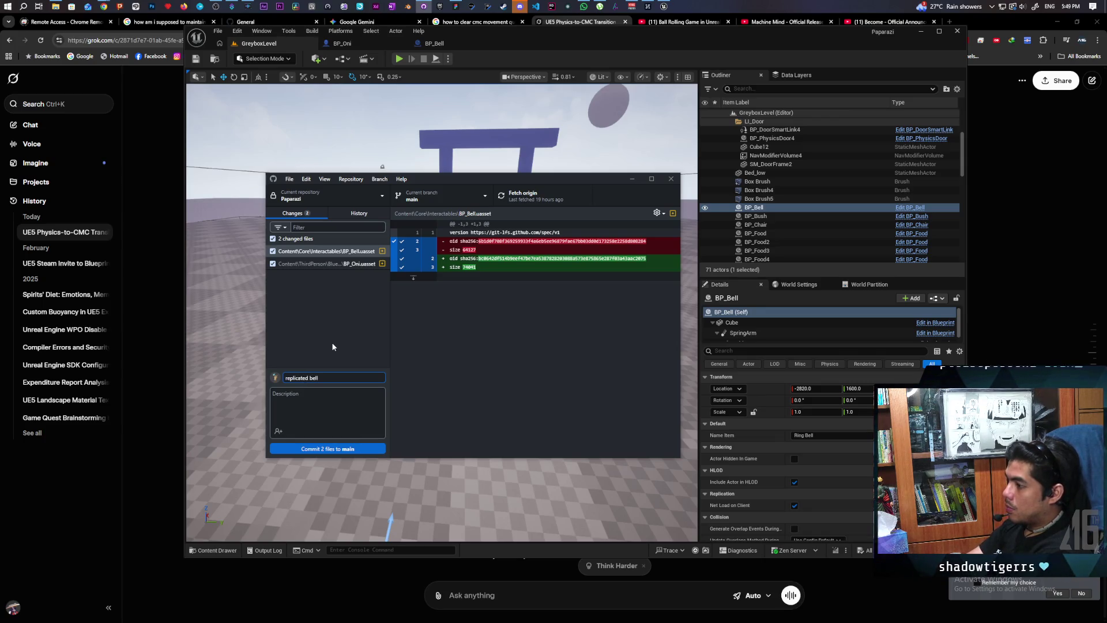
text(and fixed )
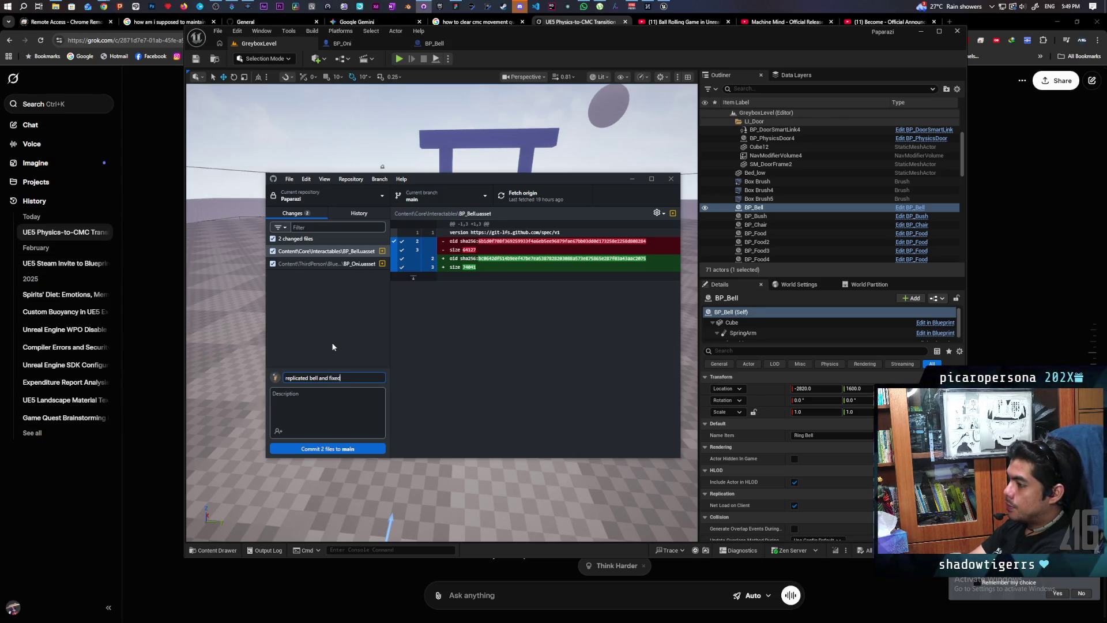
text( rolling)
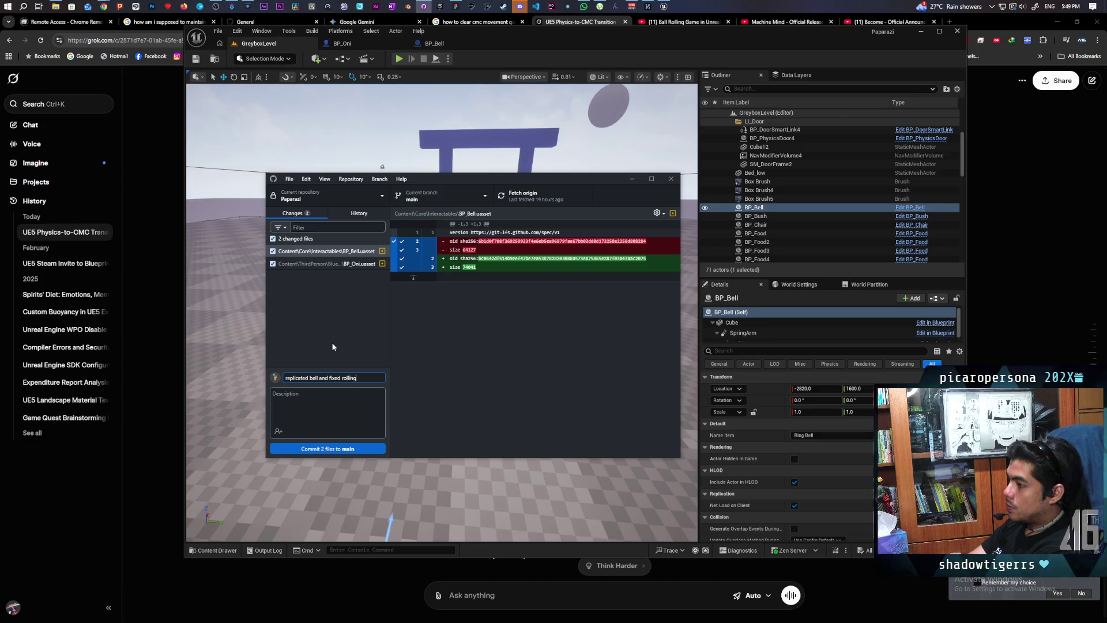
text( replication)
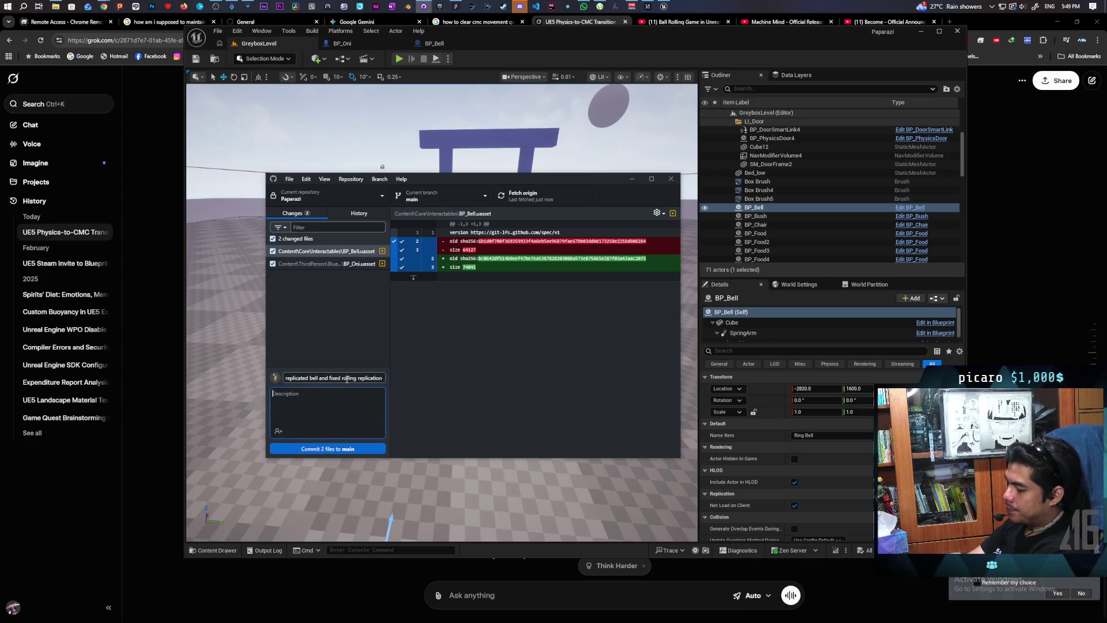
text(lling right now)
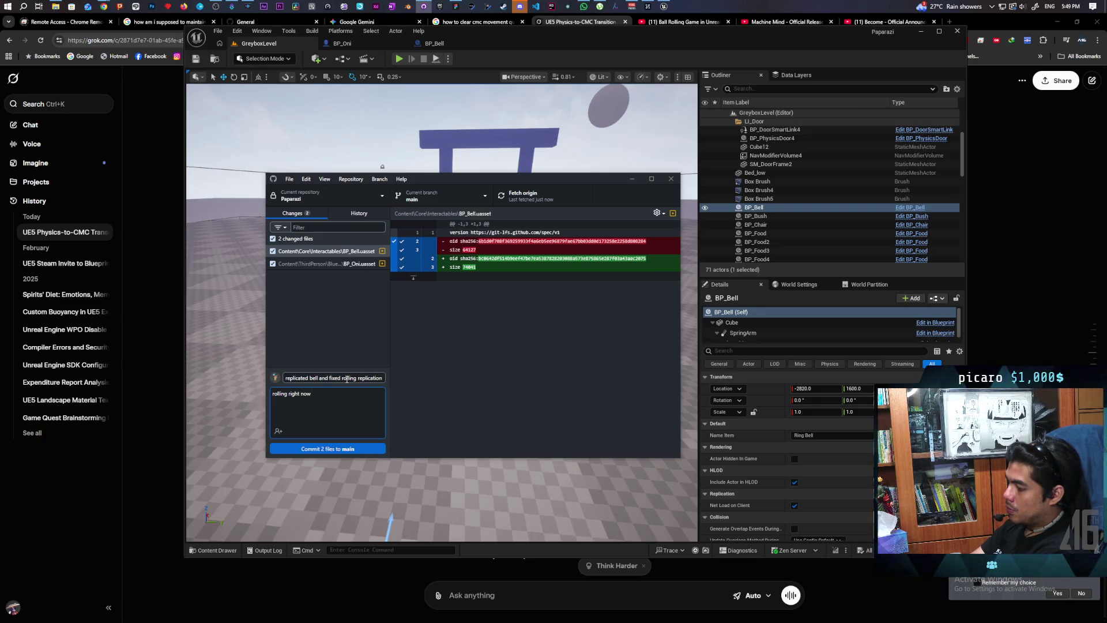
text(g )
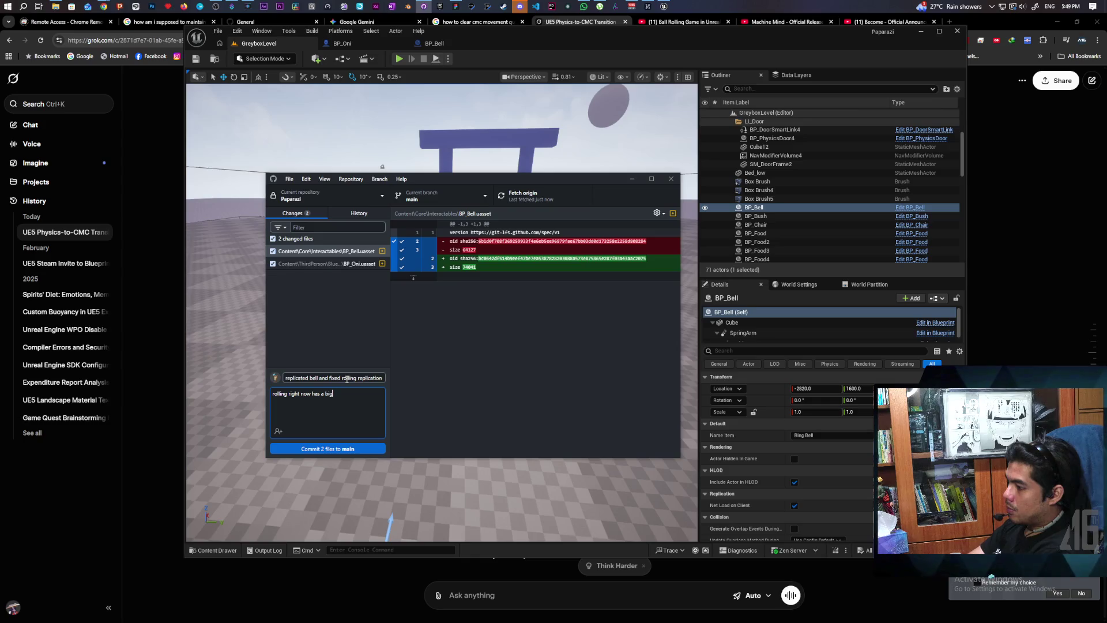
text(ug where it s)
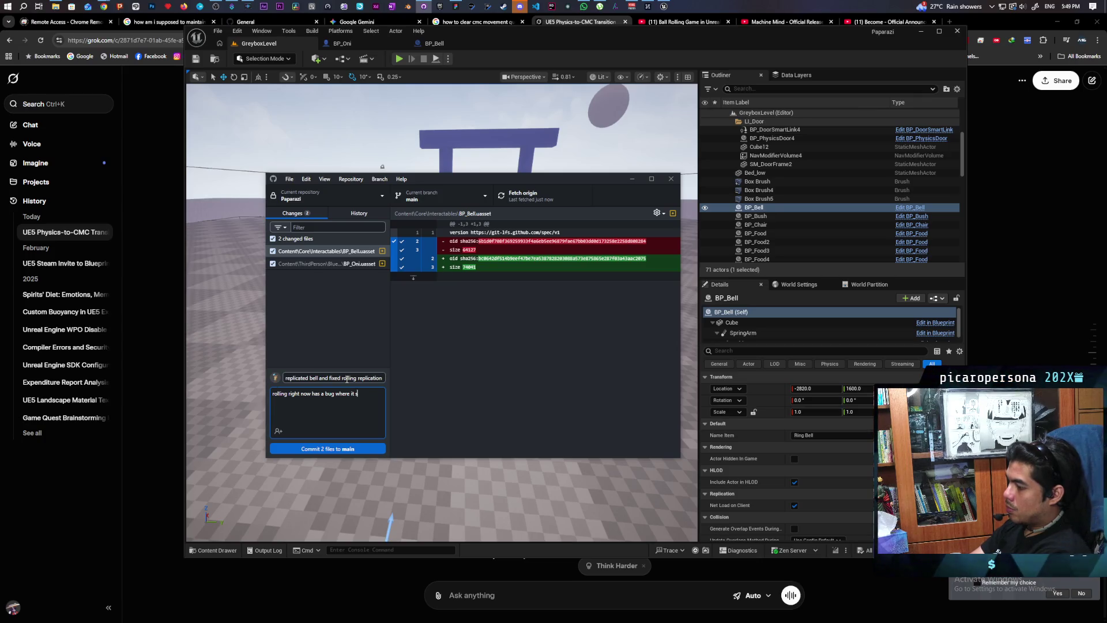
text(tays stuck for a while depending on)
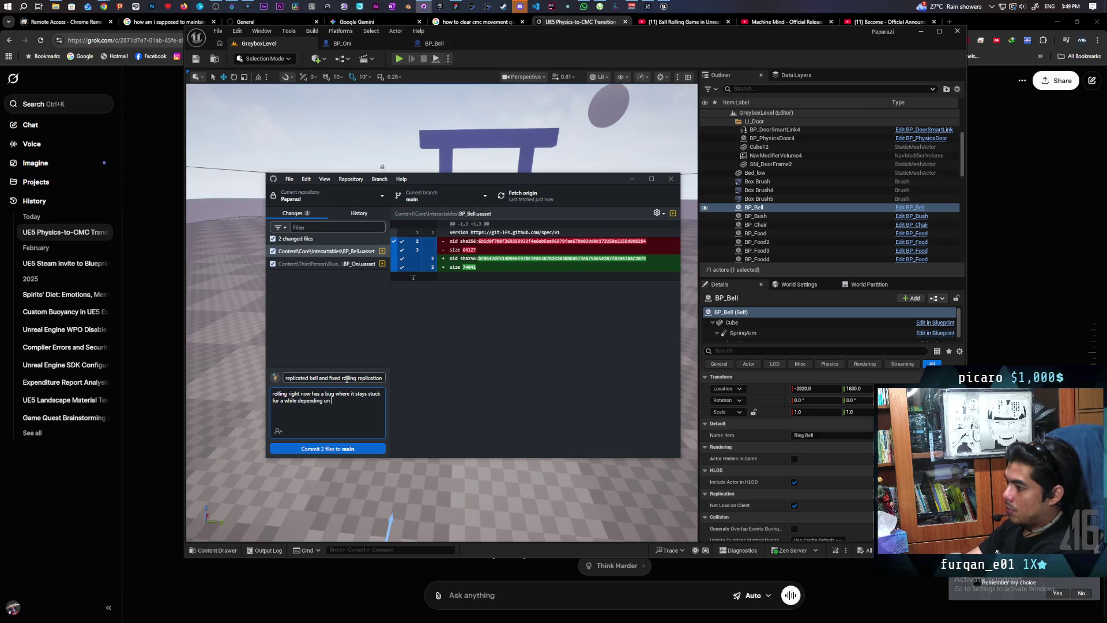
text( how long it wa)
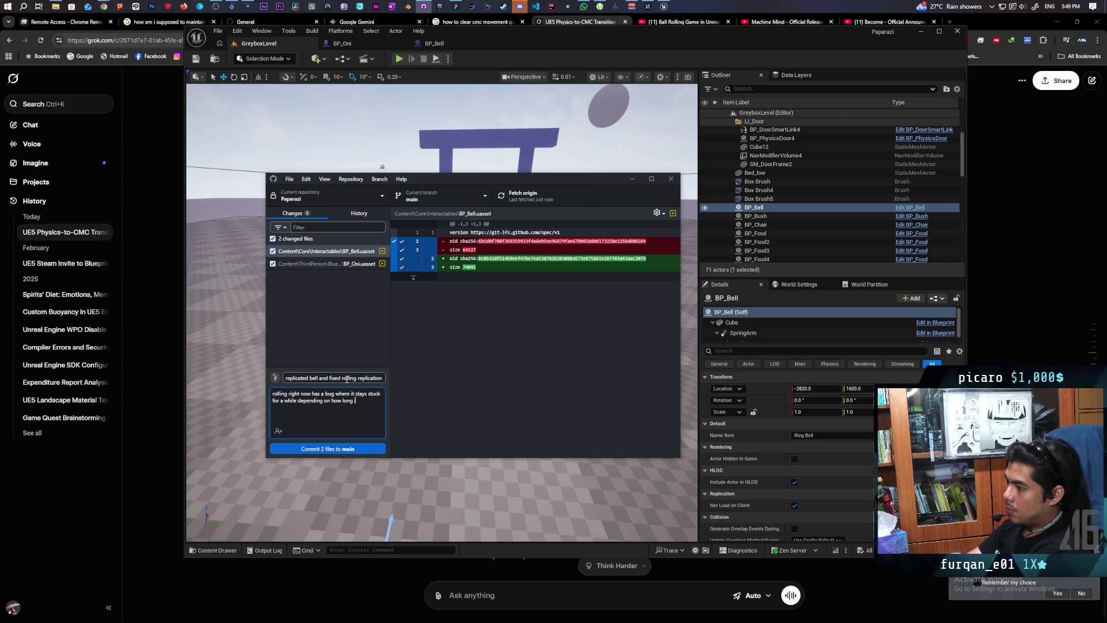
text(s simulating)
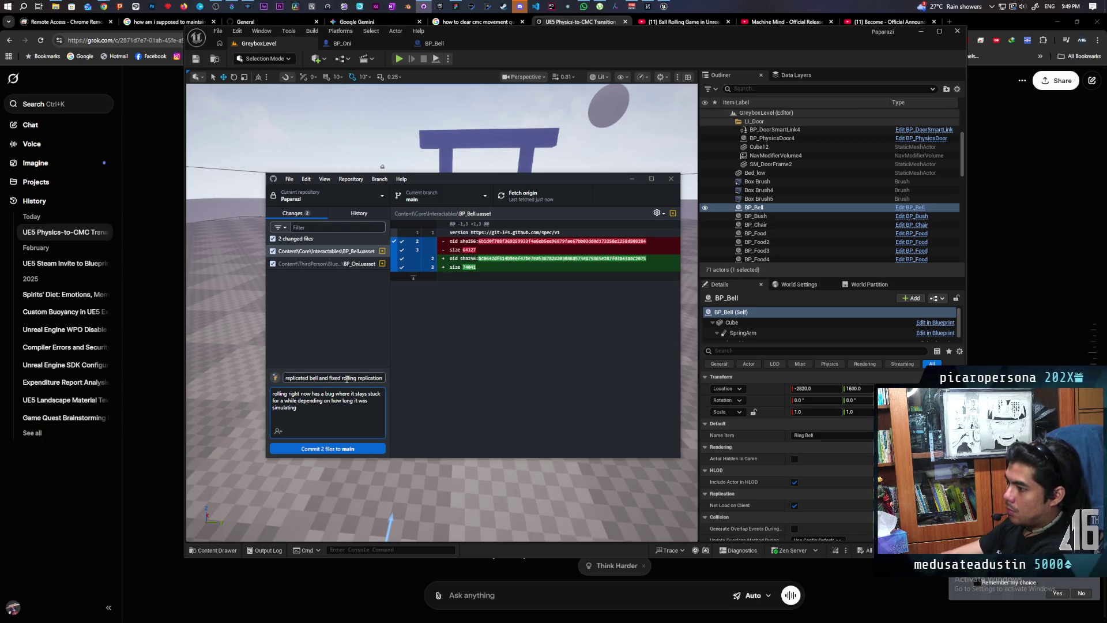
click(347, 449)
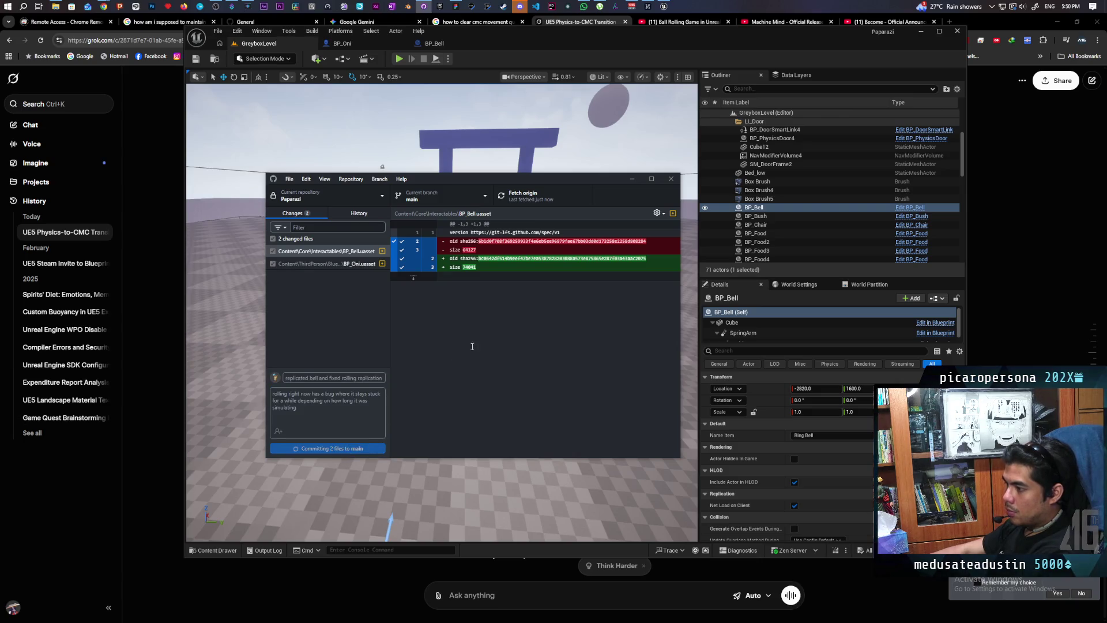
Step: Push the commit to origin, then return to the BP_Bell blueprint in Unreal
click(541, 198)
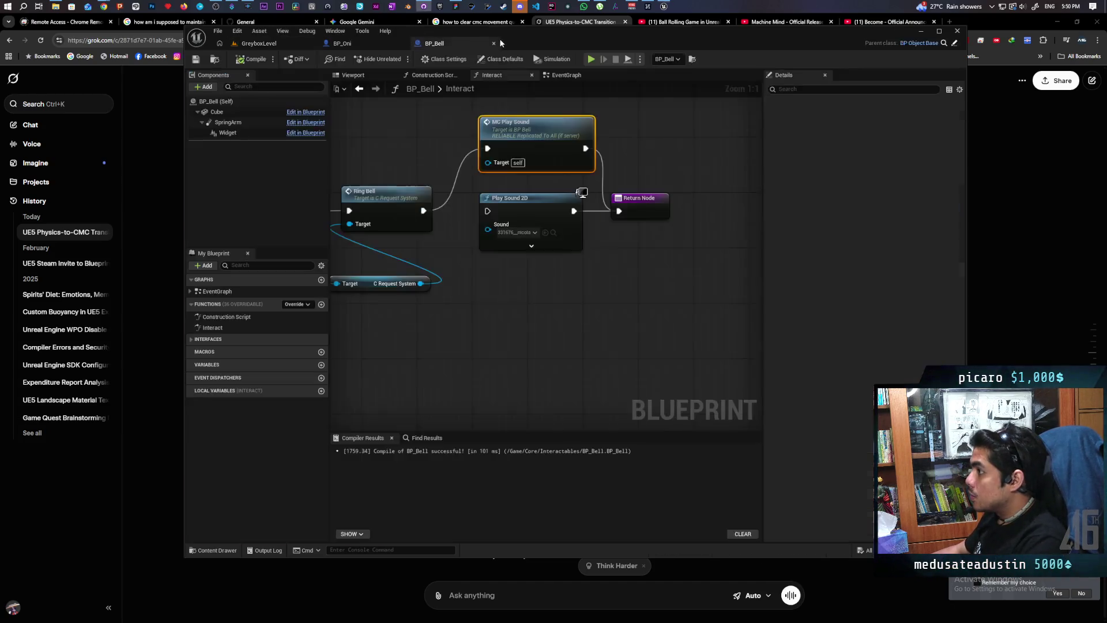
click(434, 44)
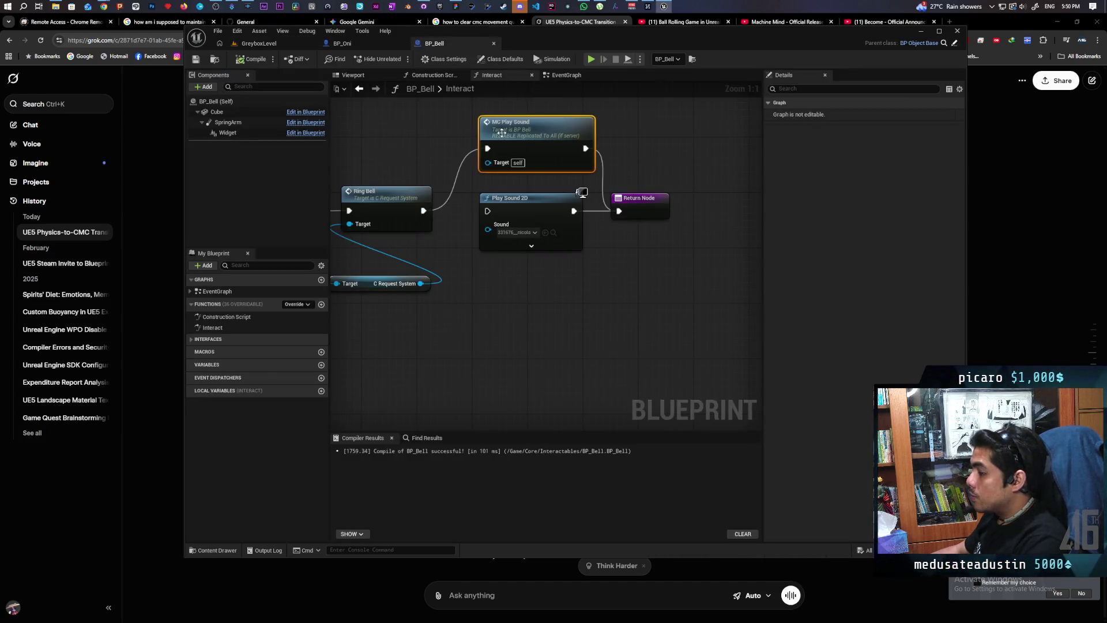
Step: Zoom the GreyboxLevel viewport in and out around the bushes, bell and gate
click(298, 45)
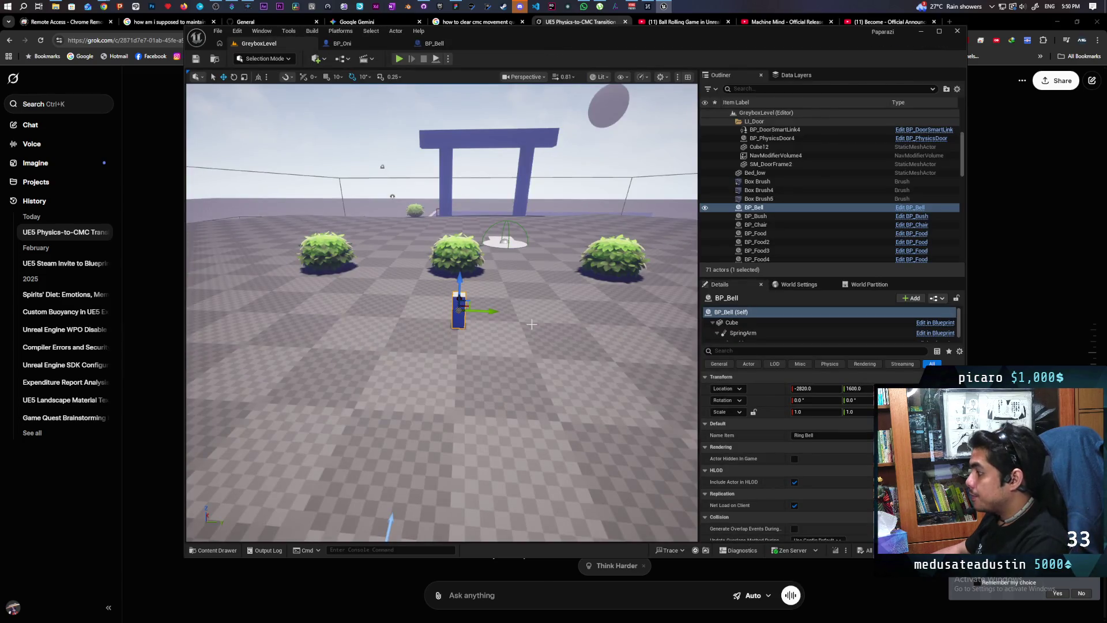
scroll(531, 366, down, 5)
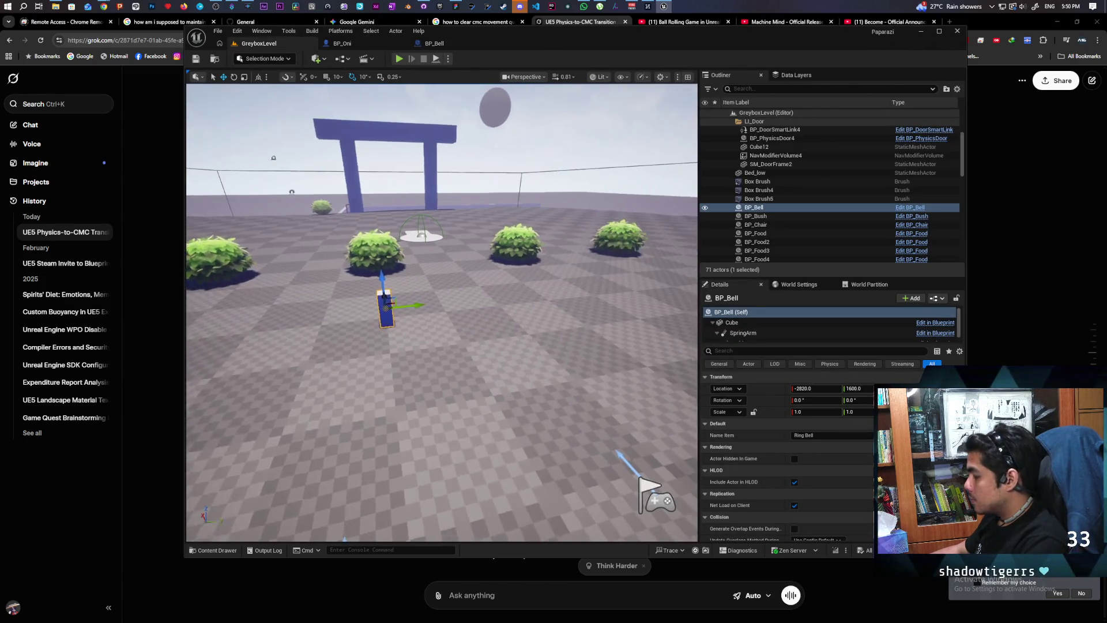
scroll(441, 311, up, 5)
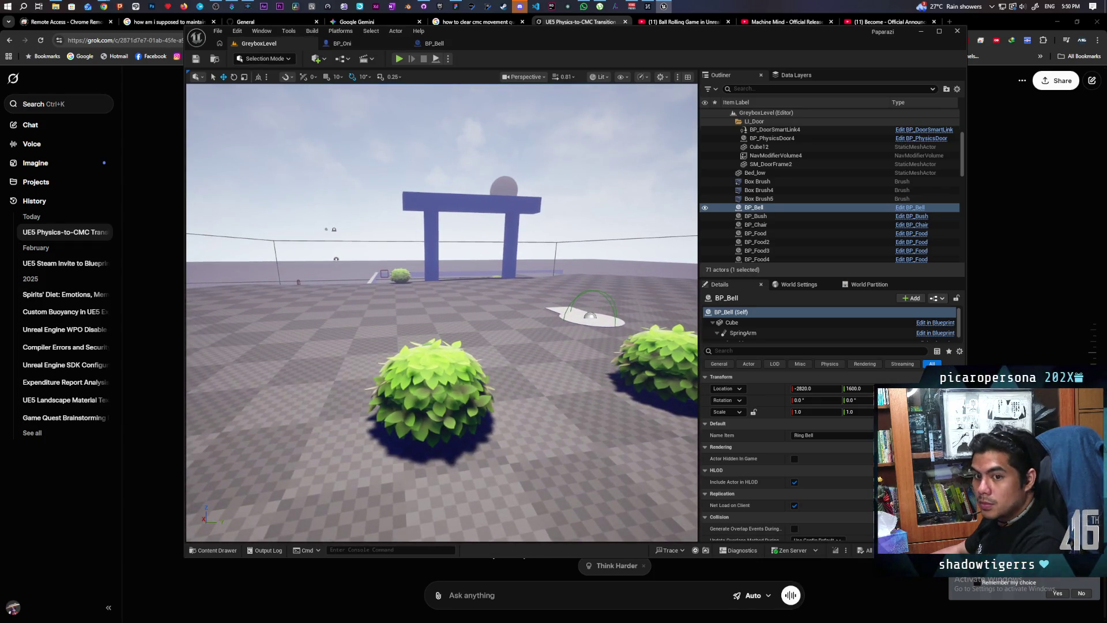
scroll(442, 311, down, 5)
scroll(441, 311, up, 8)
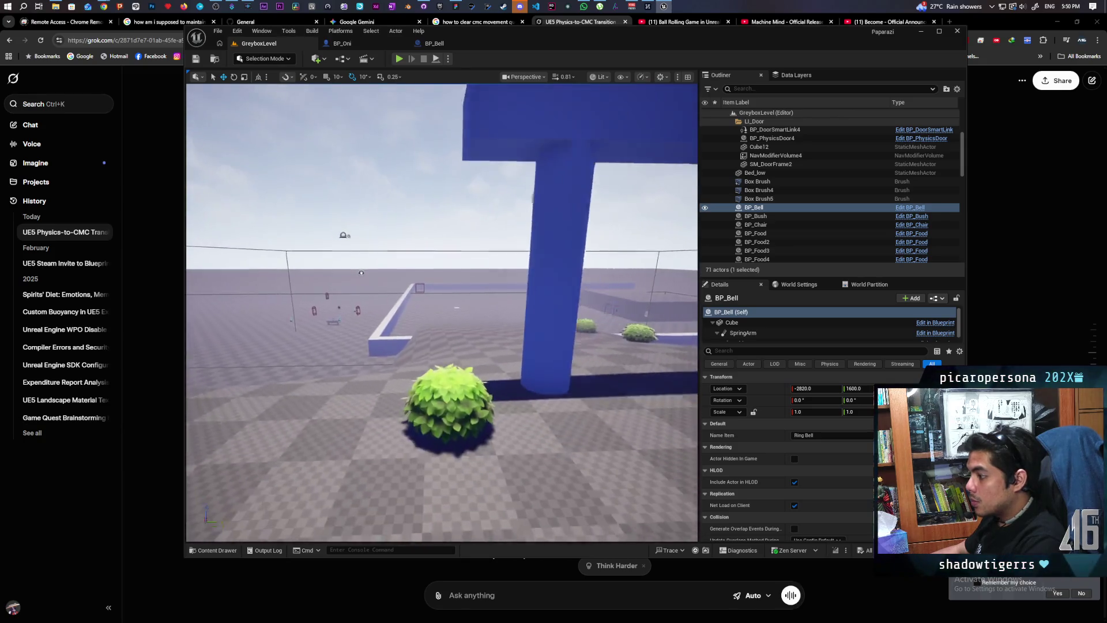
scroll(442, 312, down, 4)
scroll(442, 311, up, 5)
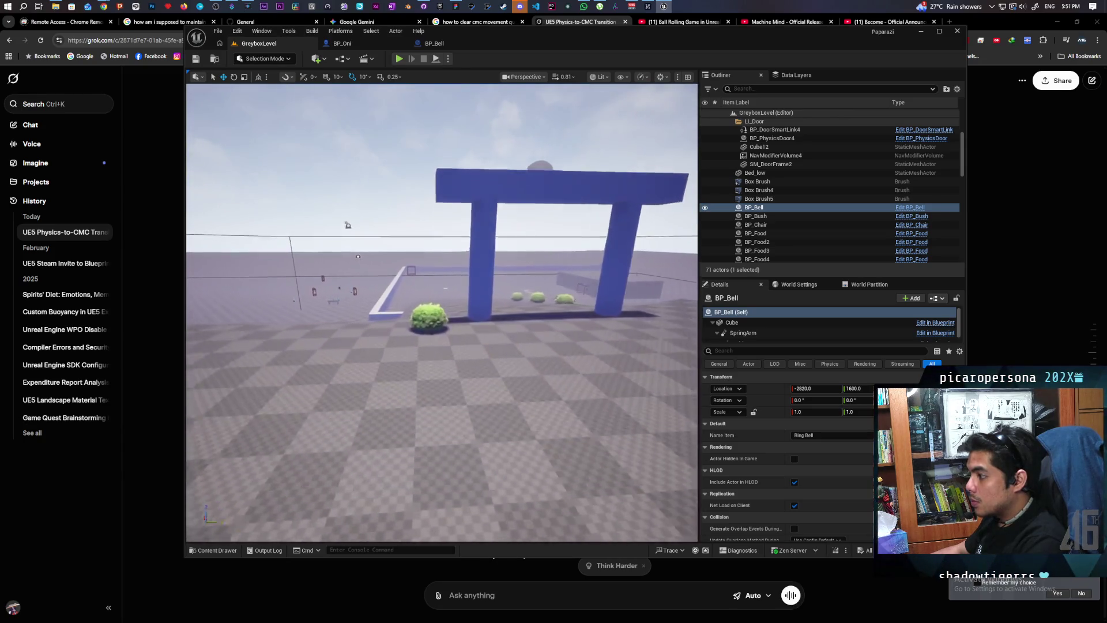
scroll(442, 312, down, 3)
scroll(442, 312, down, 4)
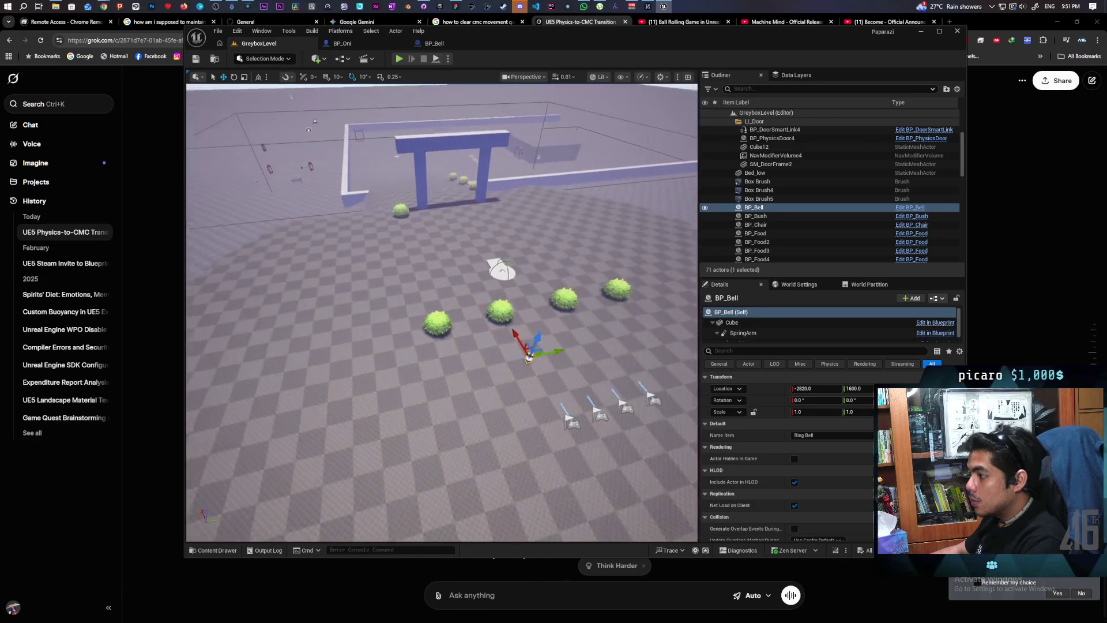
scroll(442, 311, up, 4)
scroll(442, 311, up, 4)
scroll(441, 311, down, 3)
scroll(442, 311, down, 2)
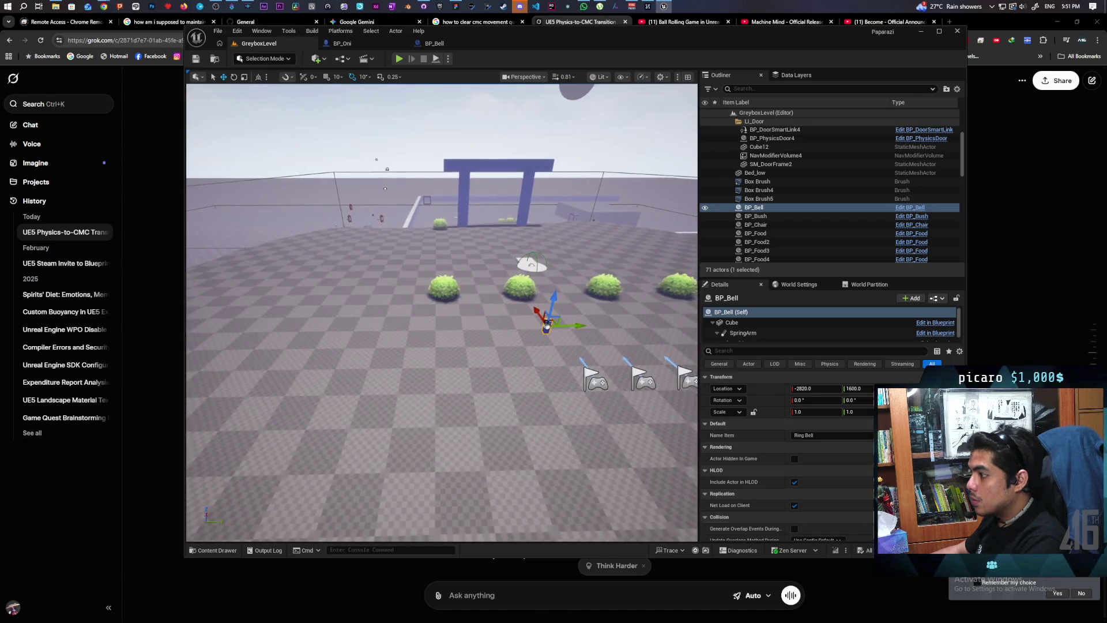
scroll(441, 311, down, 2)
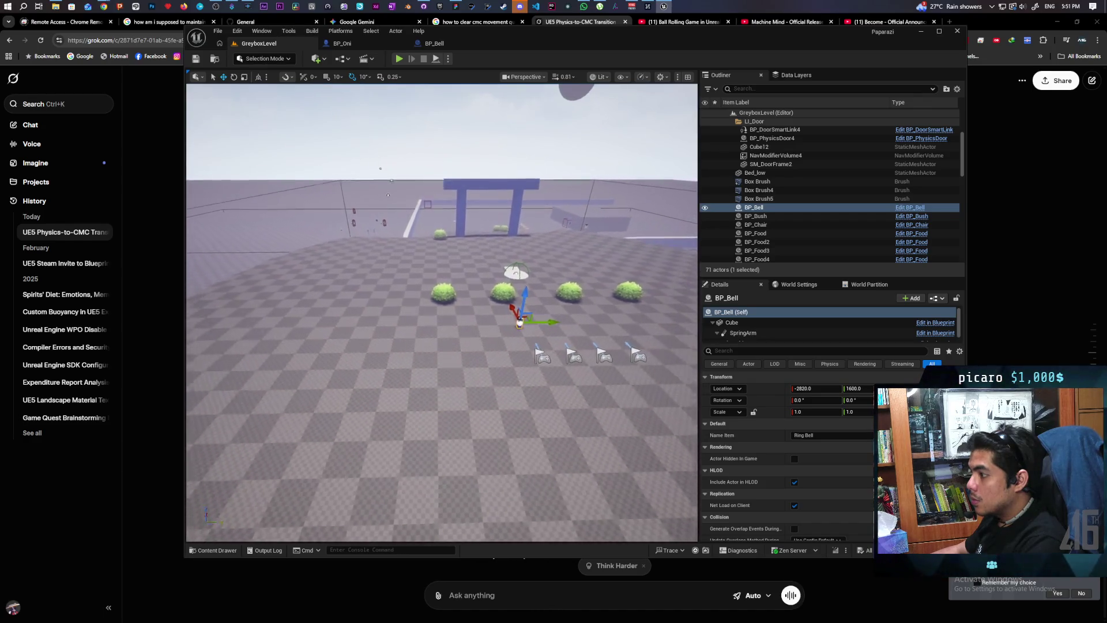
scroll(442, 311, up, 3)
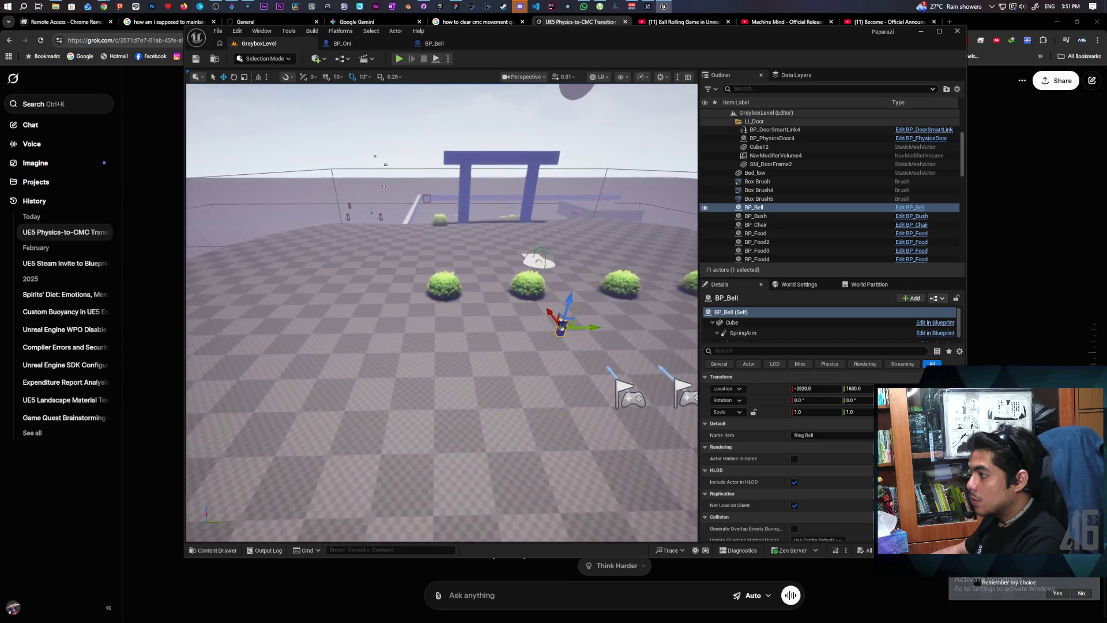
scroll(442, 311, up, 5)
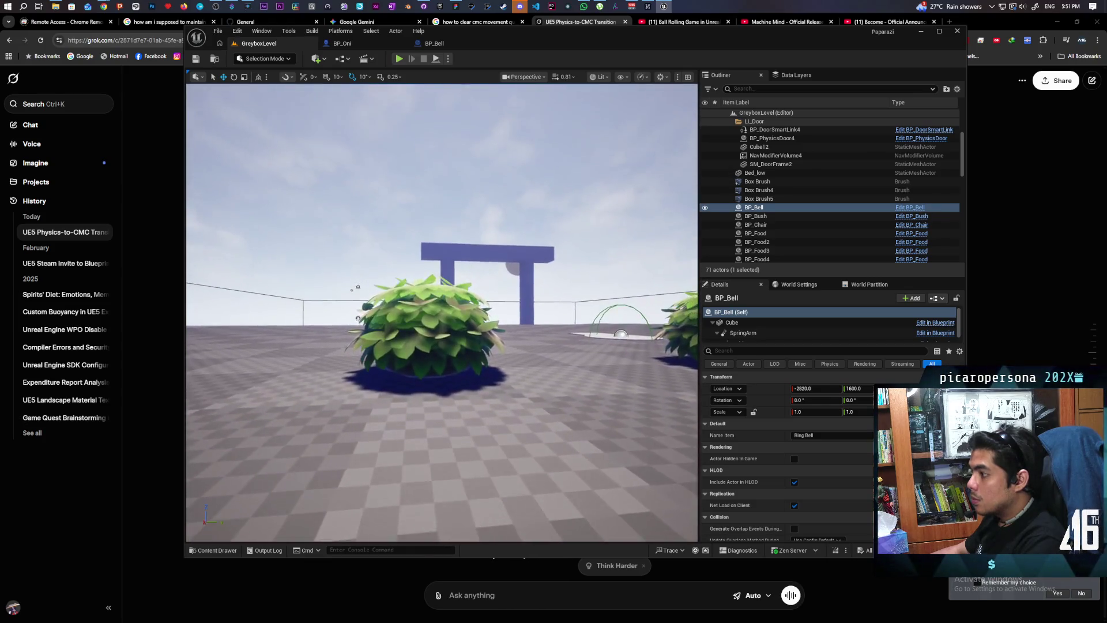
scroll(442, 311, up, 5)
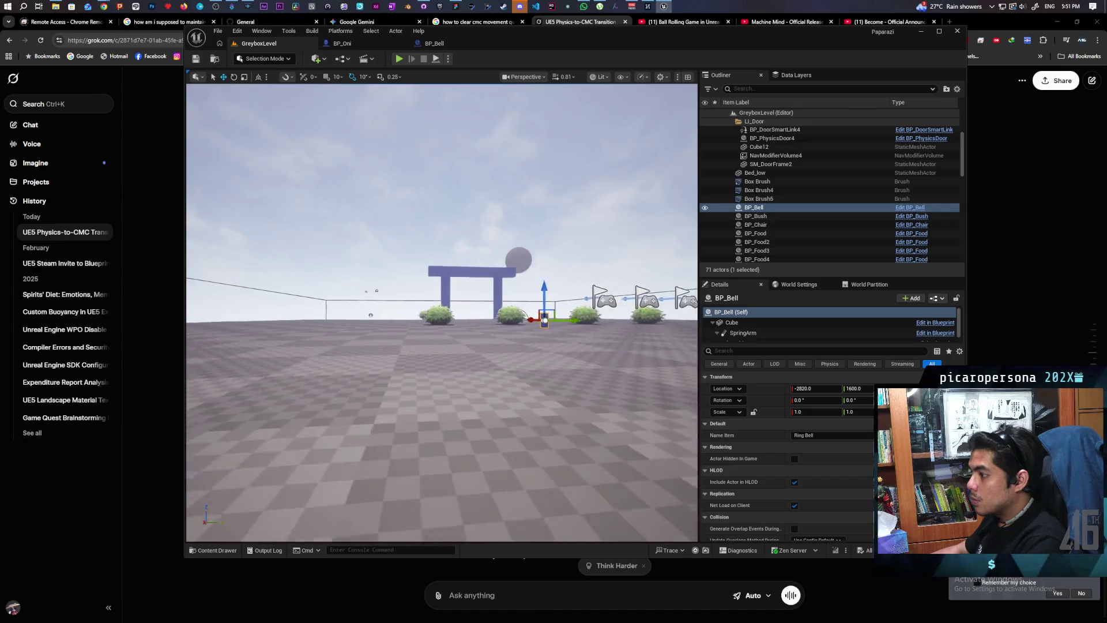
scroll(545, 372, down, 5)
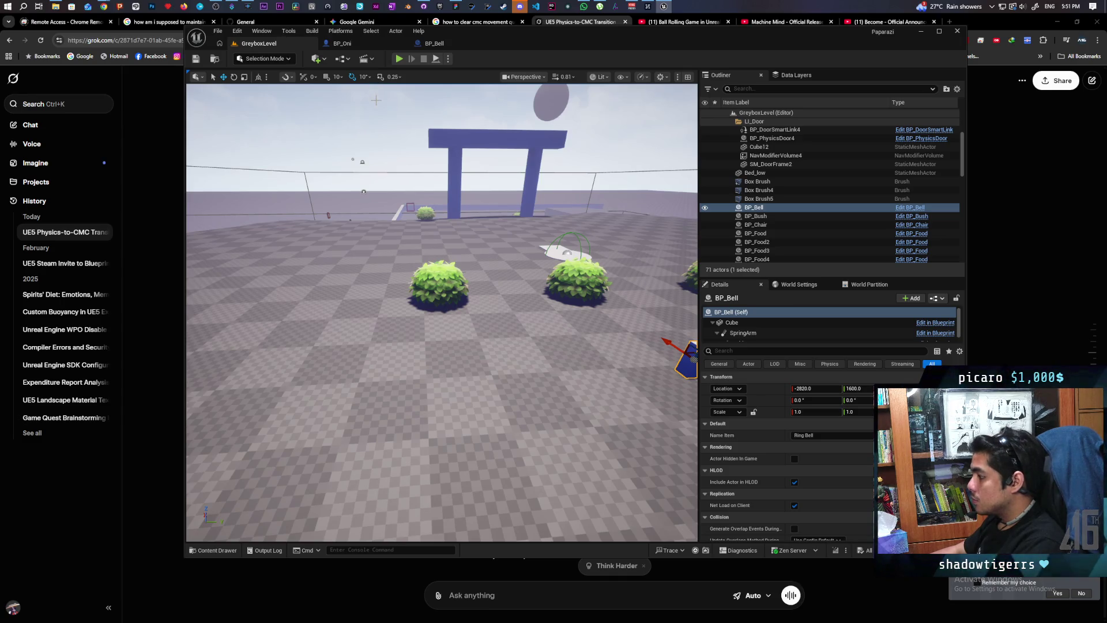
click(739, 549)
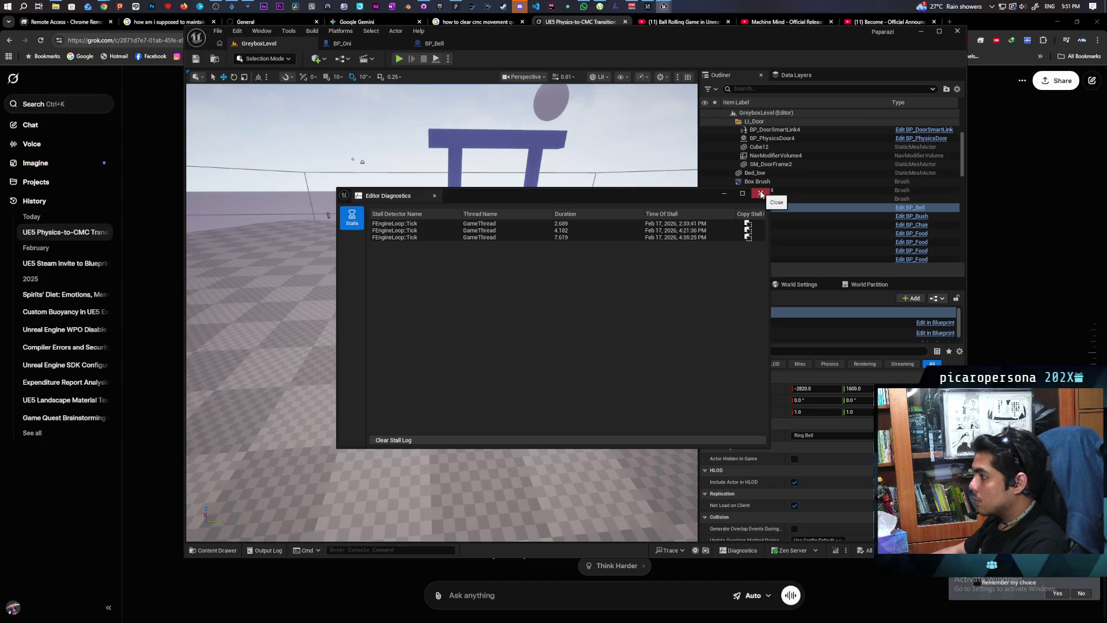
click(761, 194)
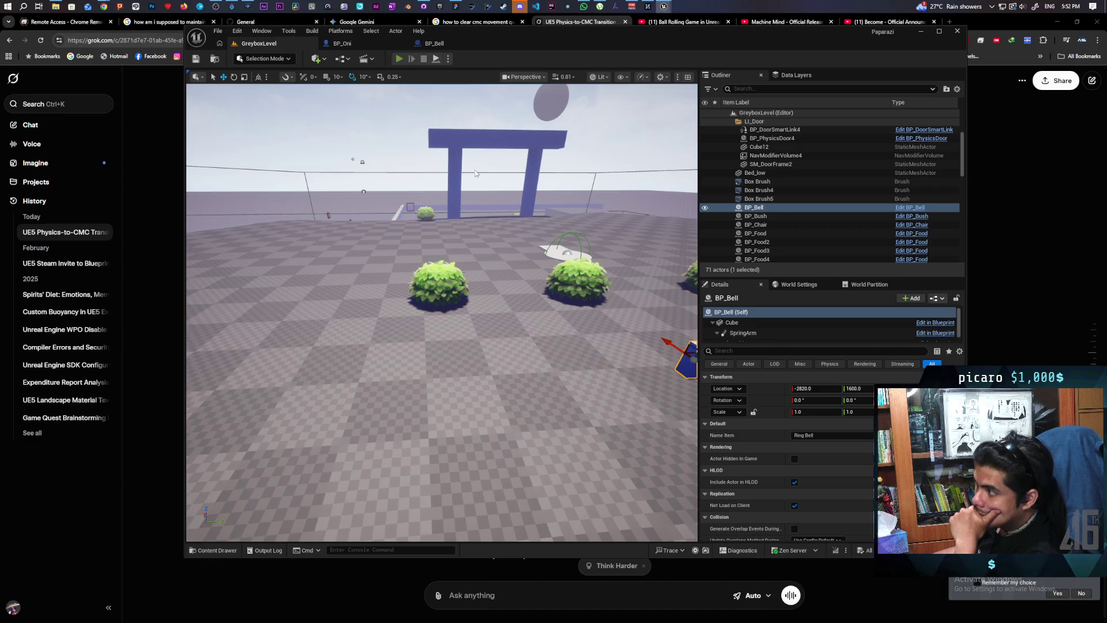
Step: Launch a two-client Play-in-Editor session of GreyboxLevel with Alt+P
key(alt+p)
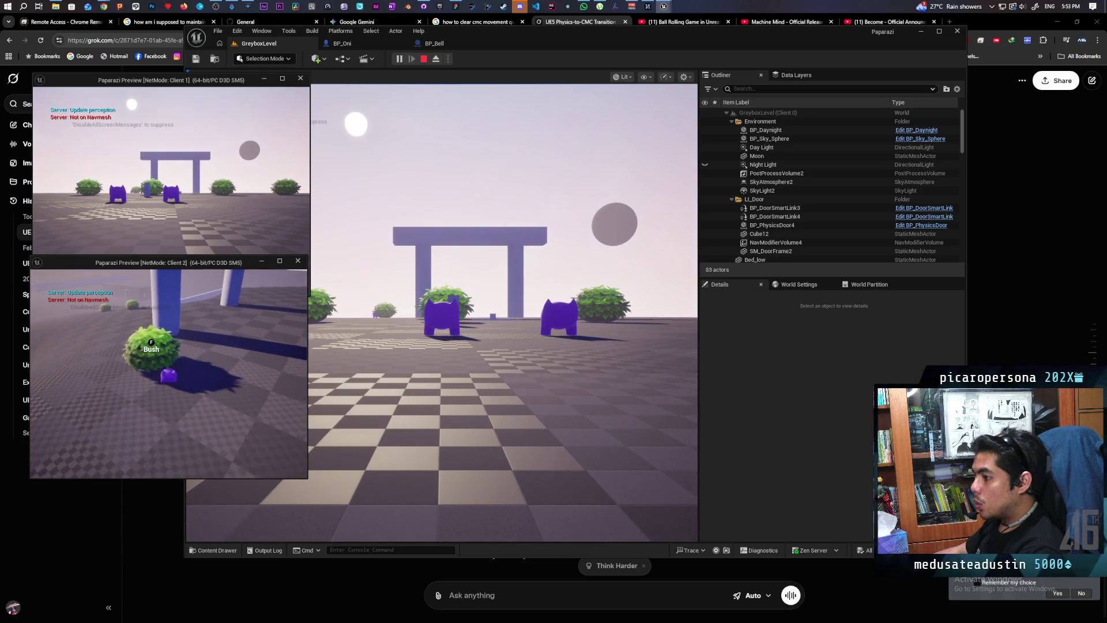
Step: Interact with the bush as Client 2, then stop the play session
key(f)
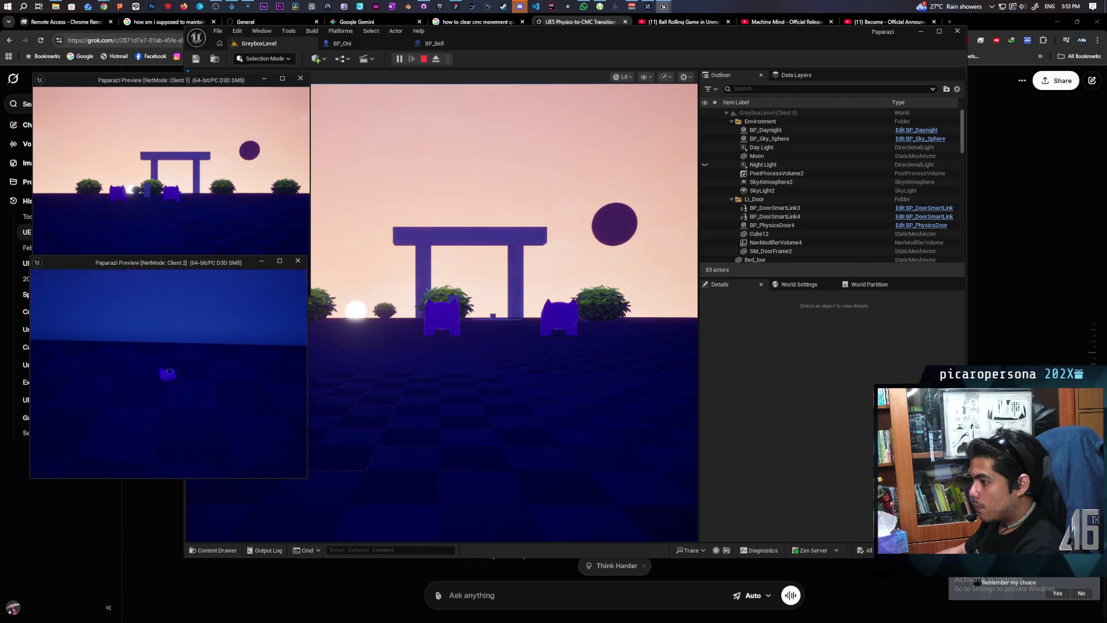
key(Escape)
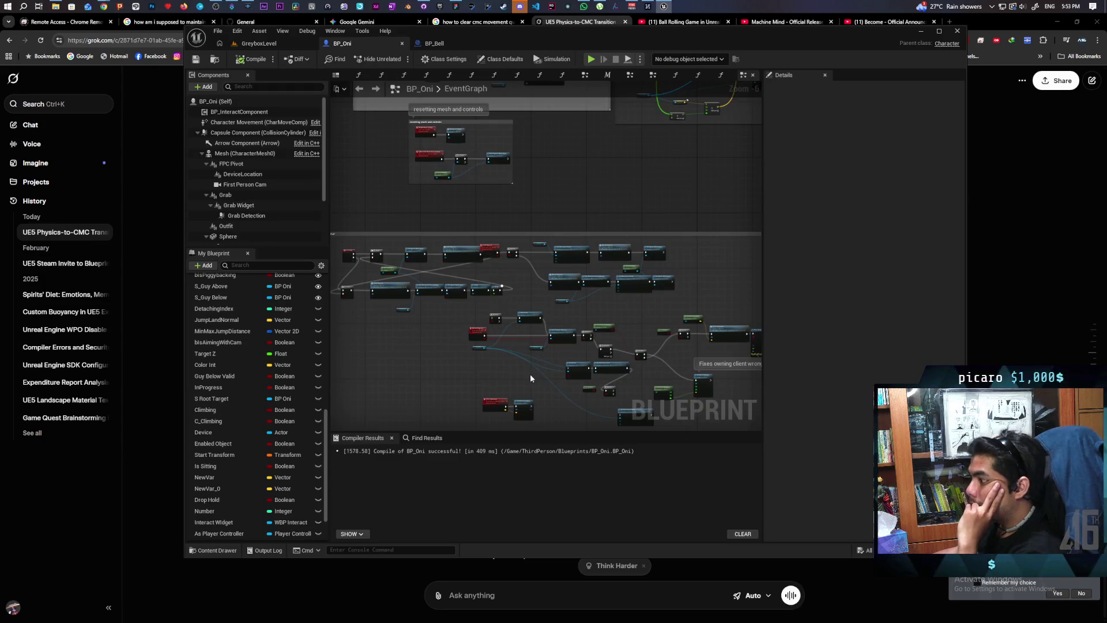
Step: Survey the BP_Oni event graph and bring the Testing Roll group into view
scroll(531, 375, up, 2)
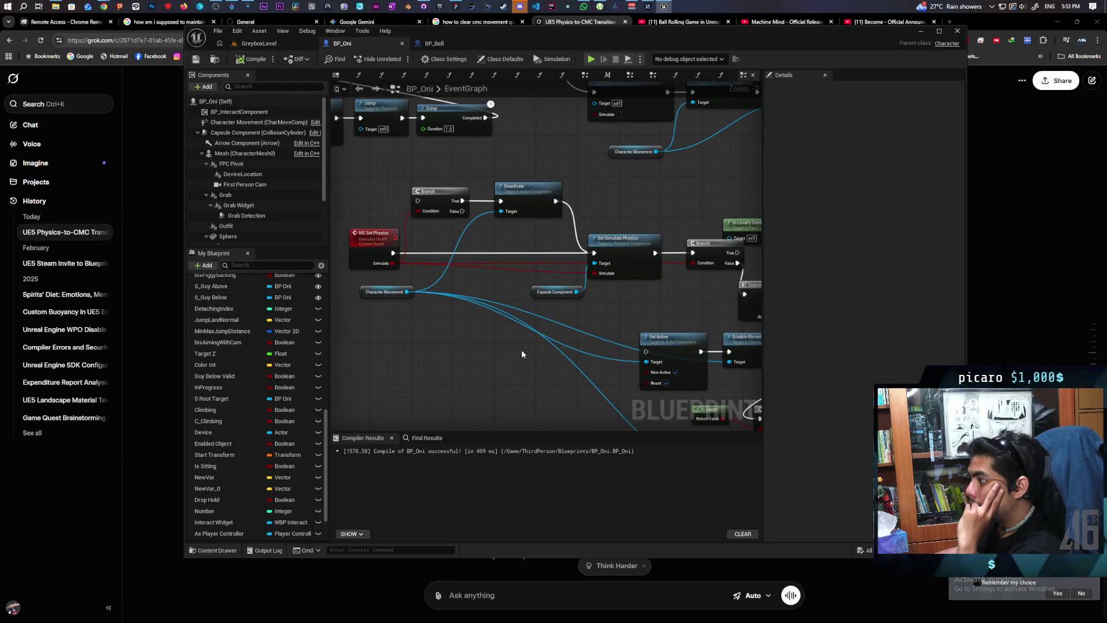
scroll(490, 344, down, 2)
mouse_move(490, 344)
mouse_down()
mouse_move(514, 390)
mouse_move(457, 390)
mouse_up()
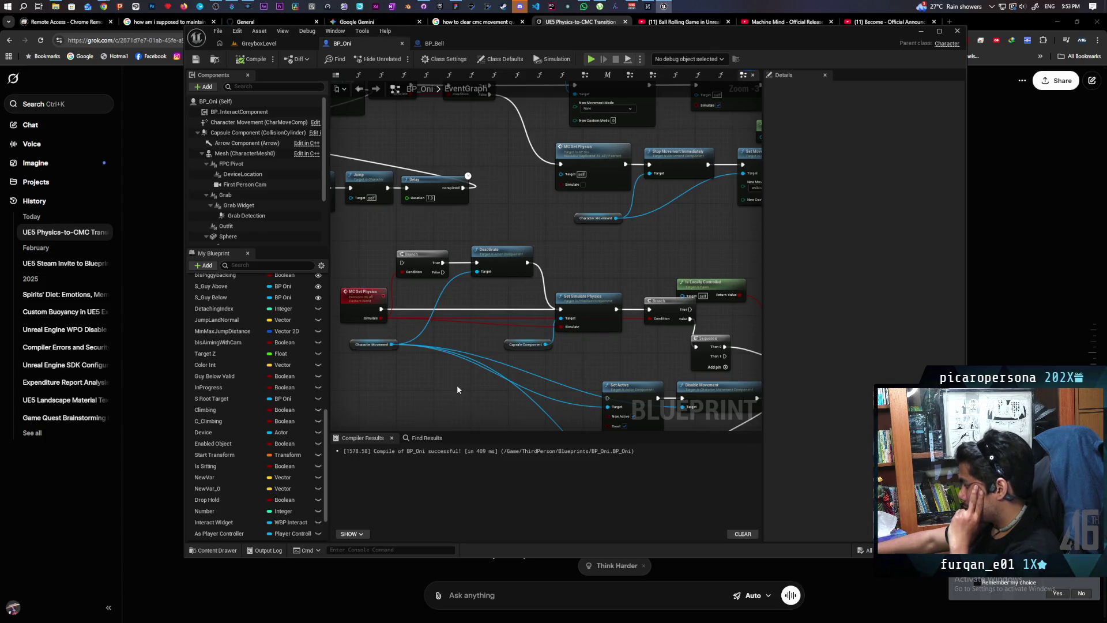
mouse_move(346, 194)
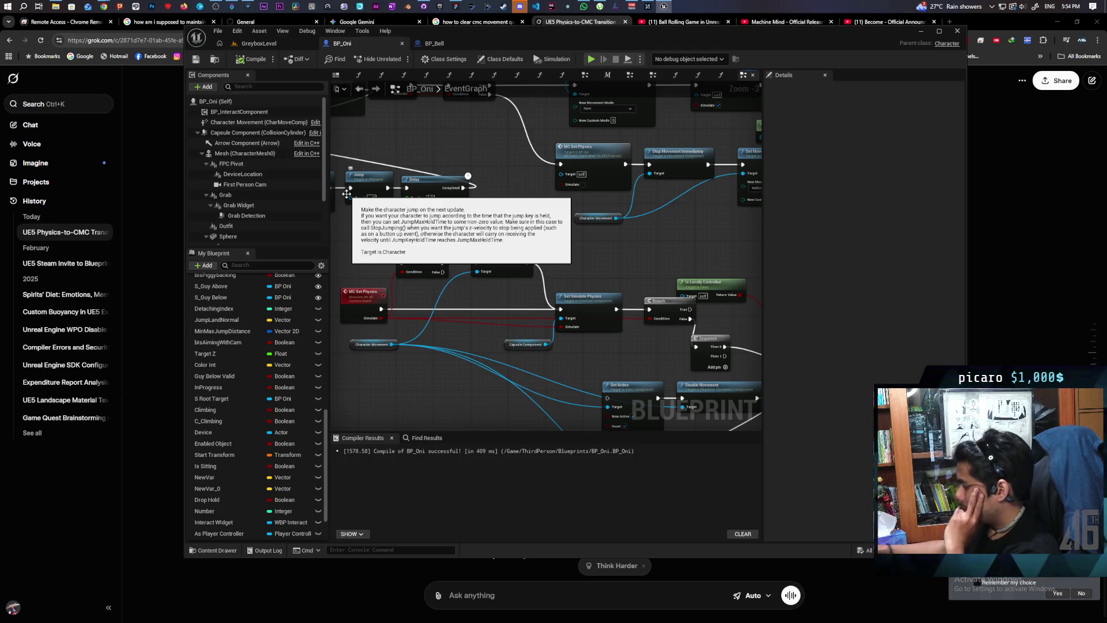
scroll(452, 227, down, 1)
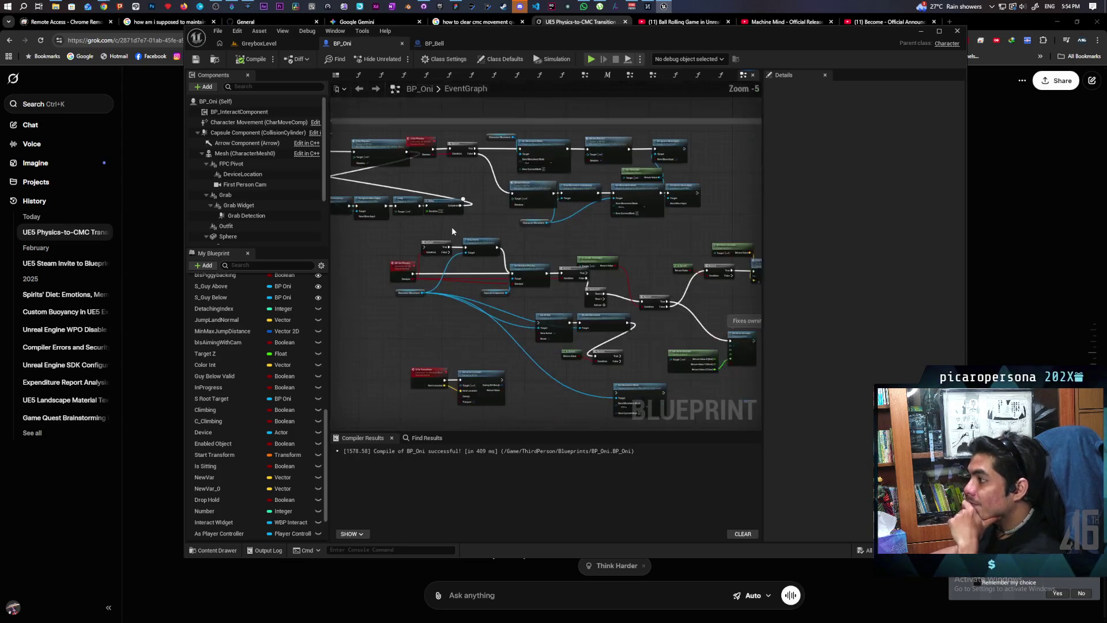
drag(508, 324, 629, 322)
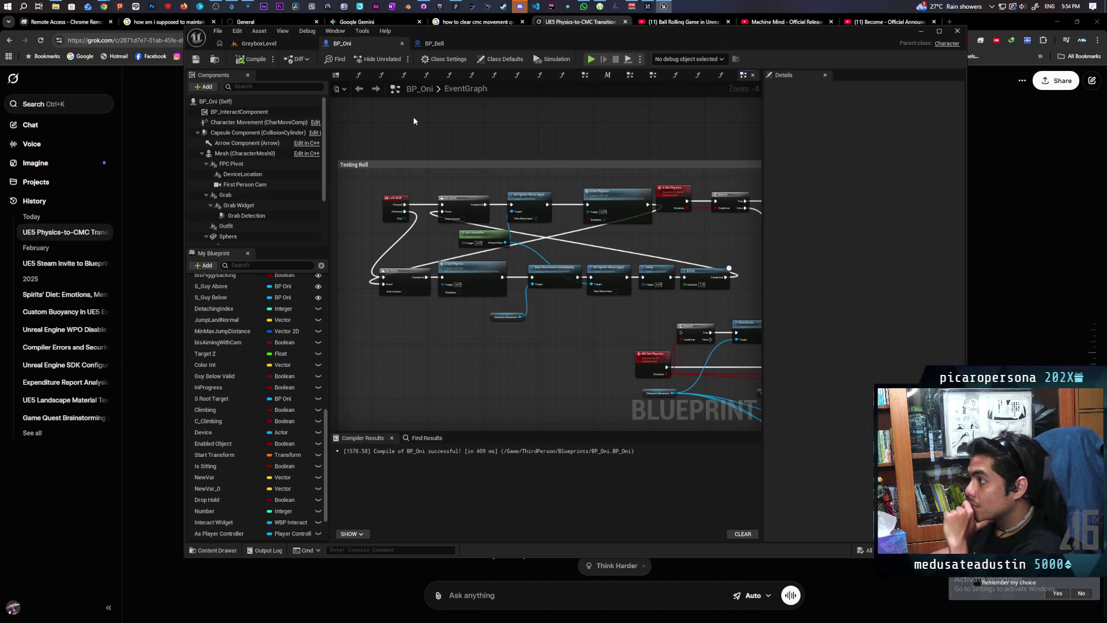
Step: Select the S Set Physics node, save BP_Oni, and return to GreyboxLevel
scroll(507, 223, up, 4)
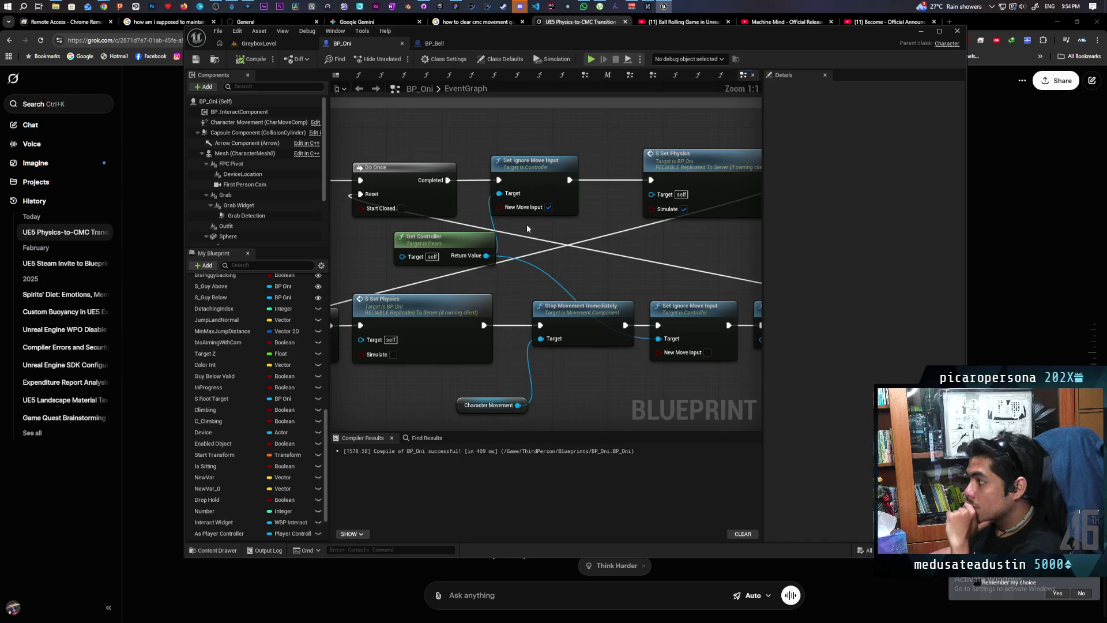
scroll(543, 229, down, 1)
drag(543, 229, 488, 220)
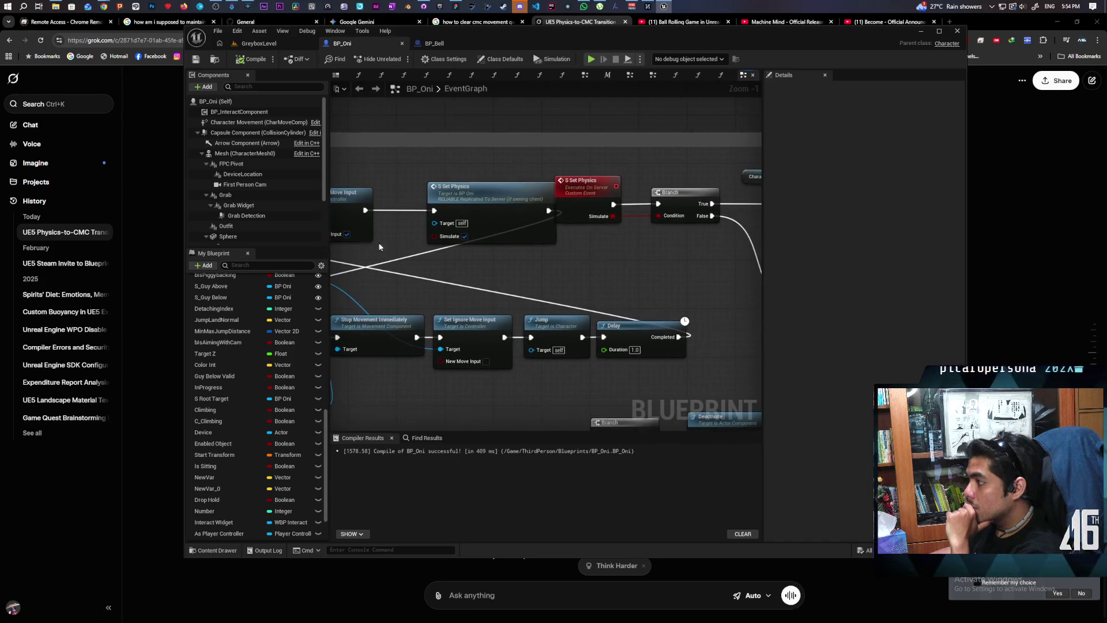
click(487, 221)
scroll(450, 236, down, 4)
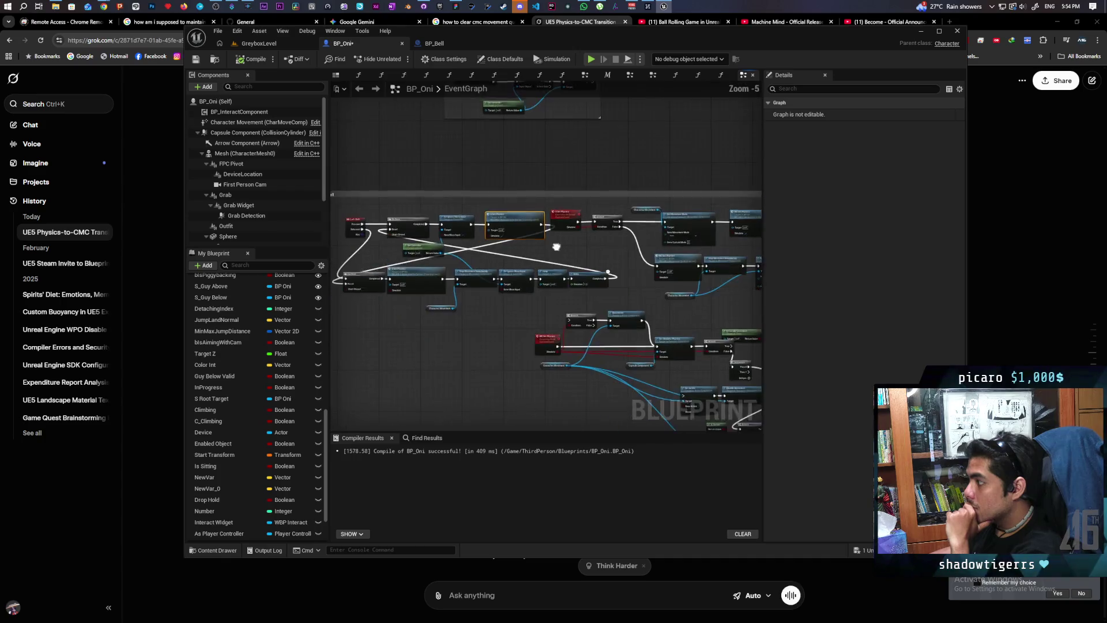
drag(497, 242, 641, 264)
click(200, 59)
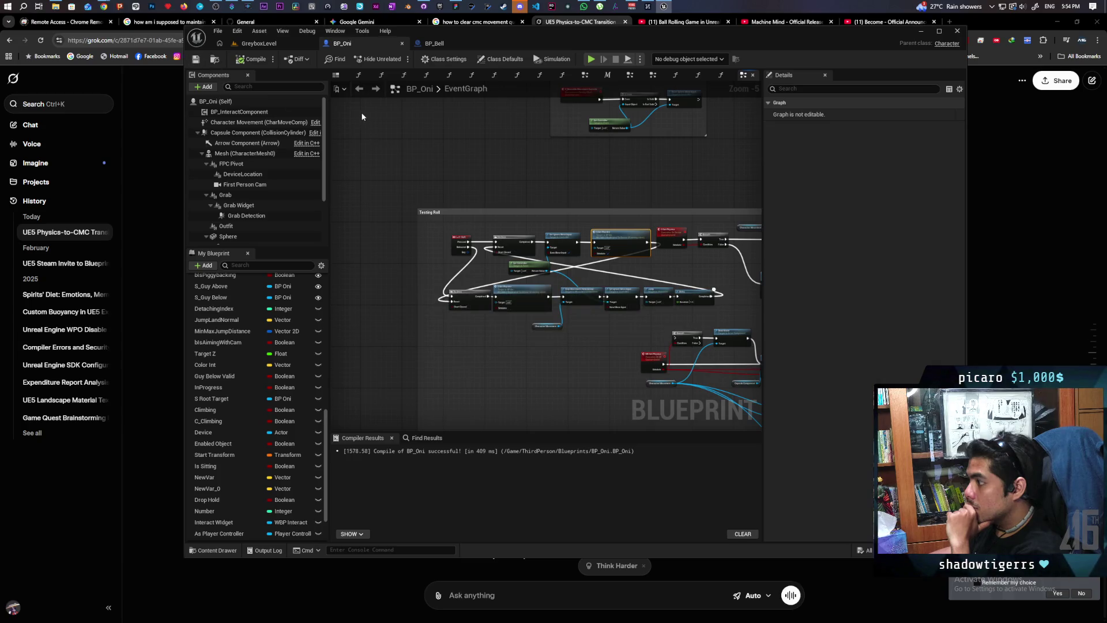
click(276, 46)
Step: Start a two-client play test and roll Client 2's ball forward into the blue pillar's shadow
click(400, 59)
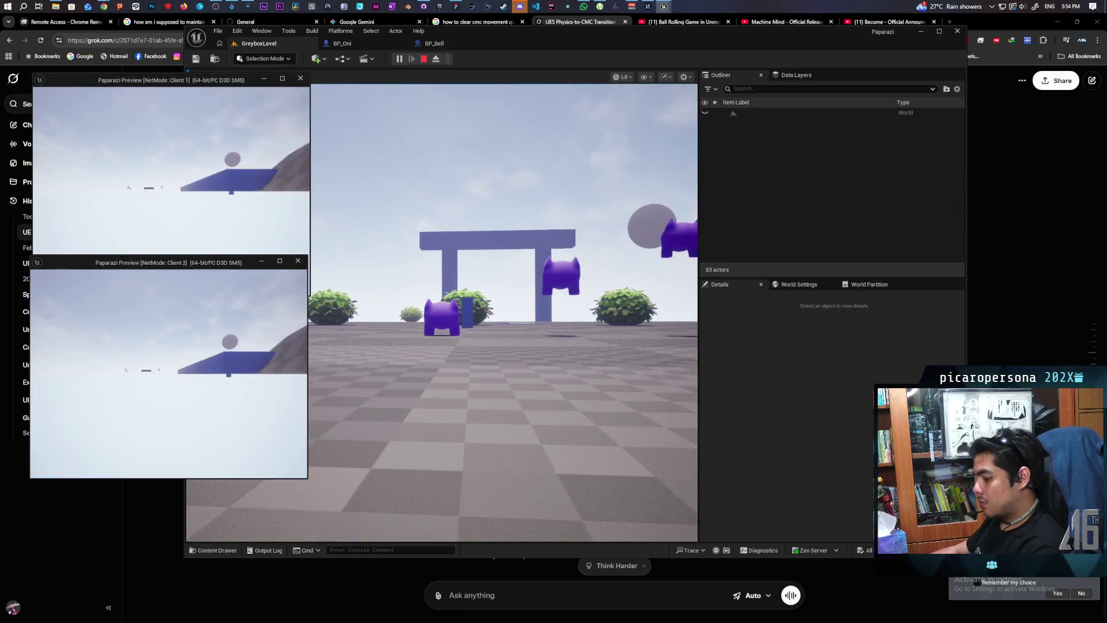
key(w)
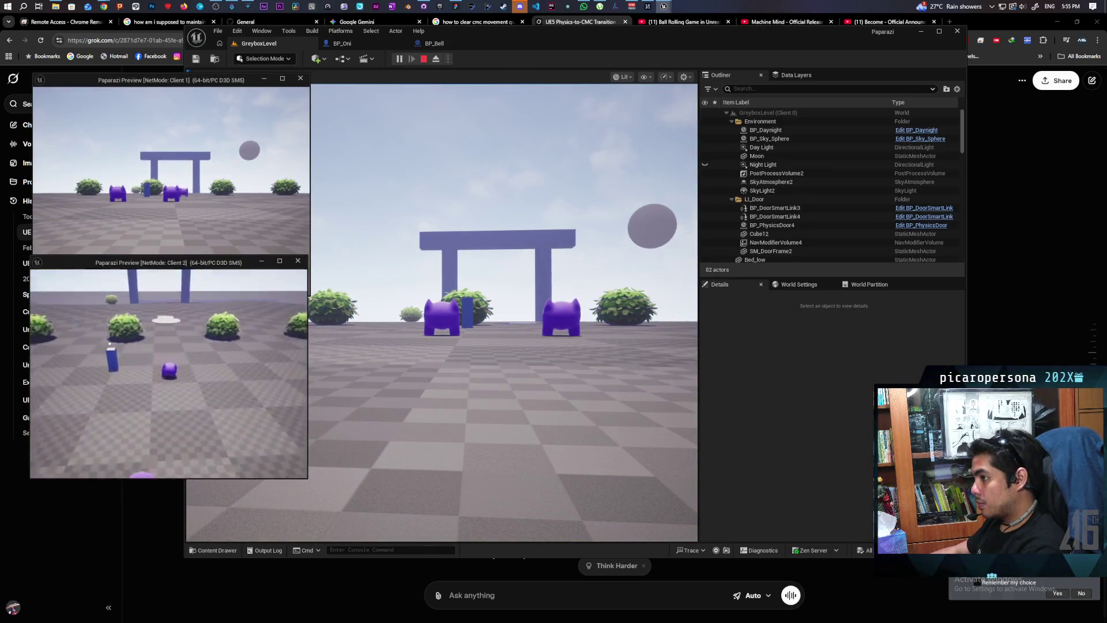
key(w)
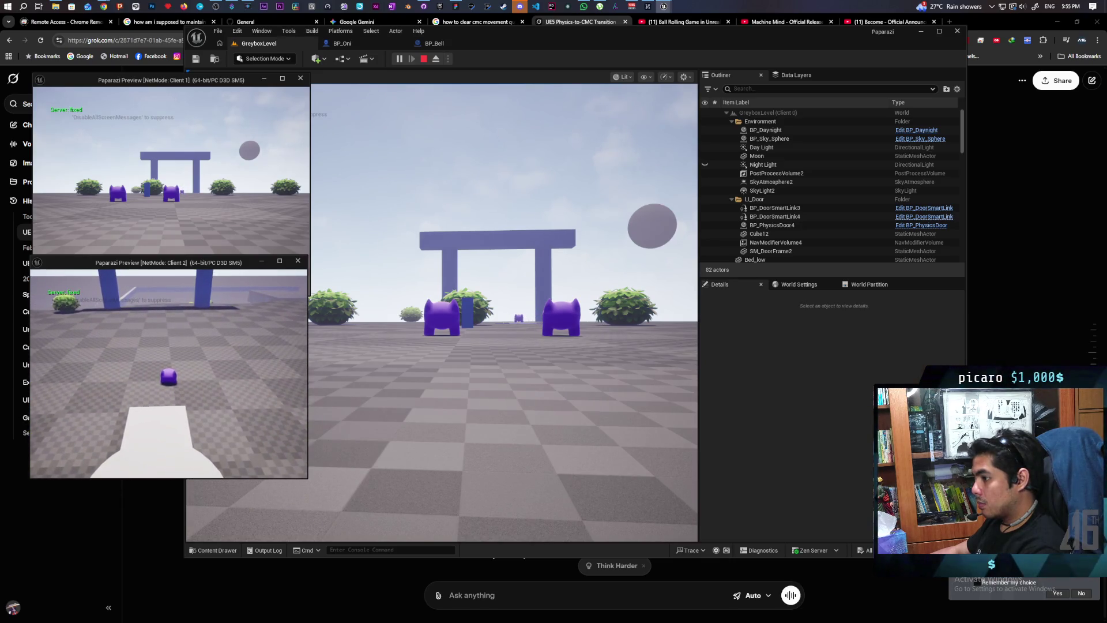
key(w)
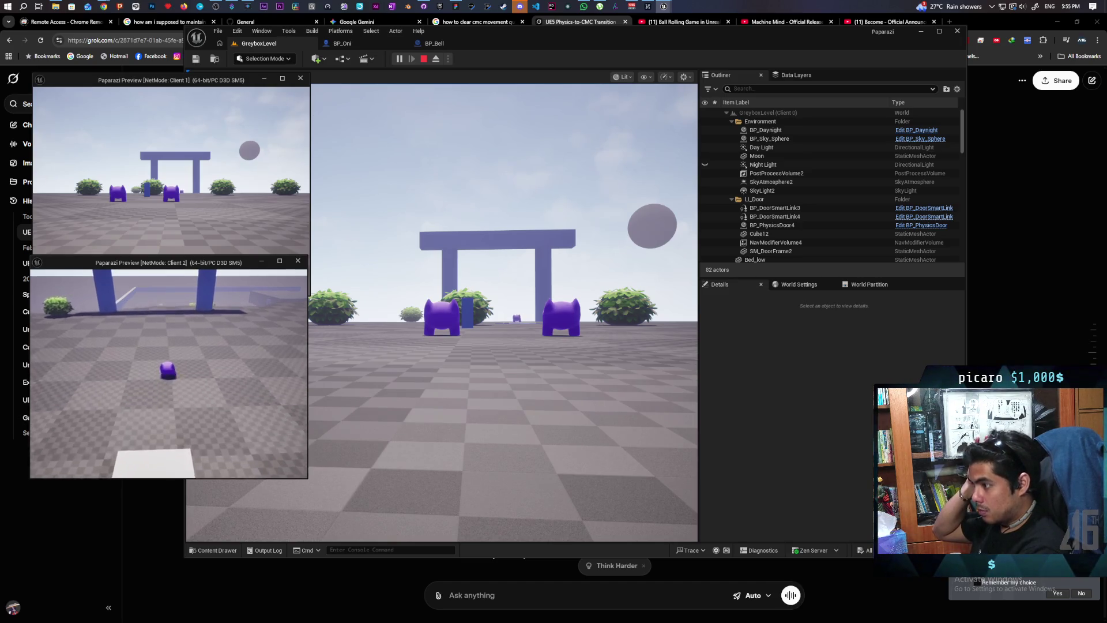
key(w)
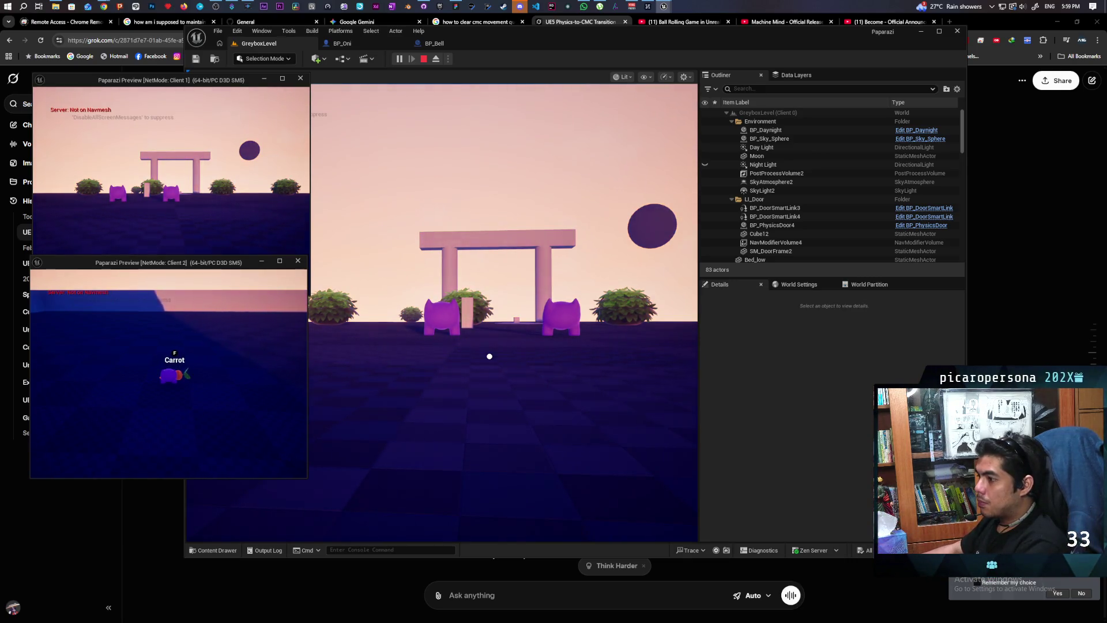
Step: Restart the two-client play test and move Client 2's Oni forward toward the gate
key(Escape)
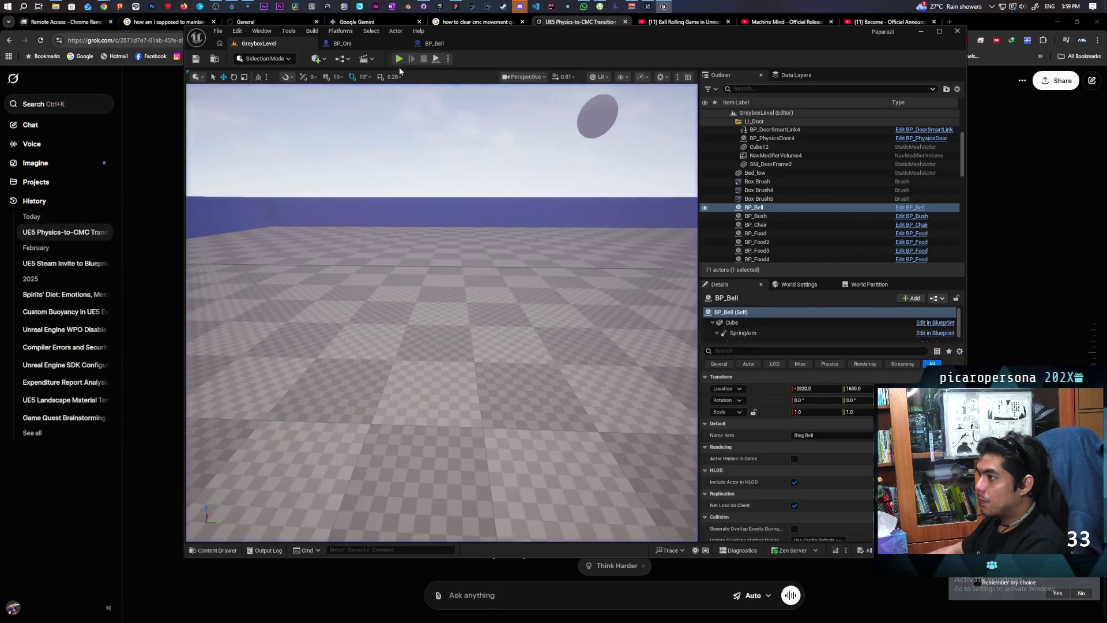
click(400, 59)
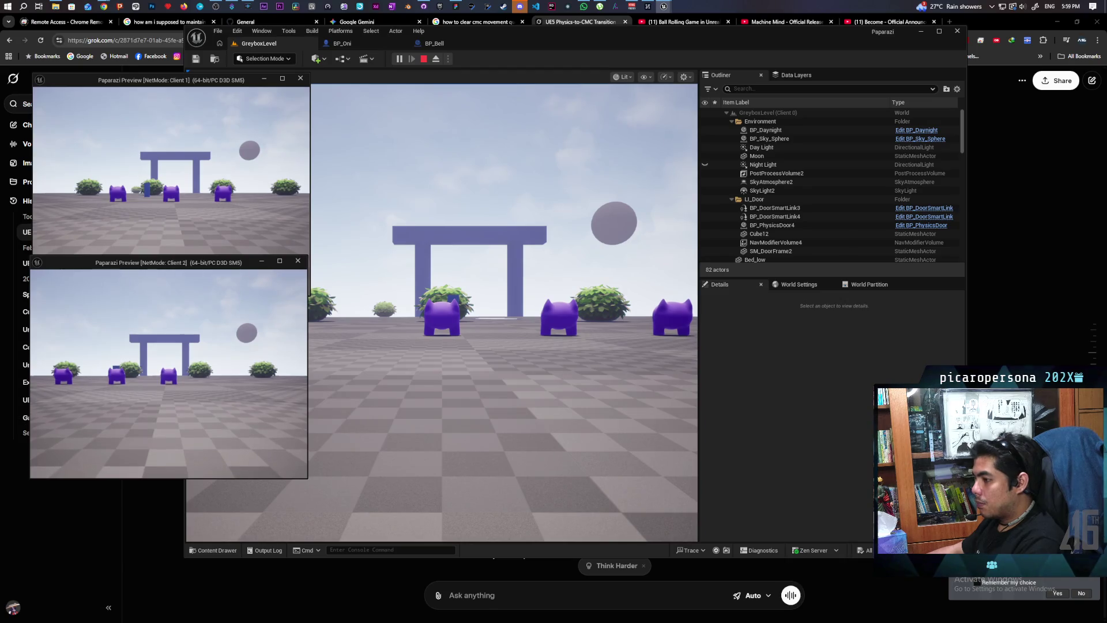
key(w)
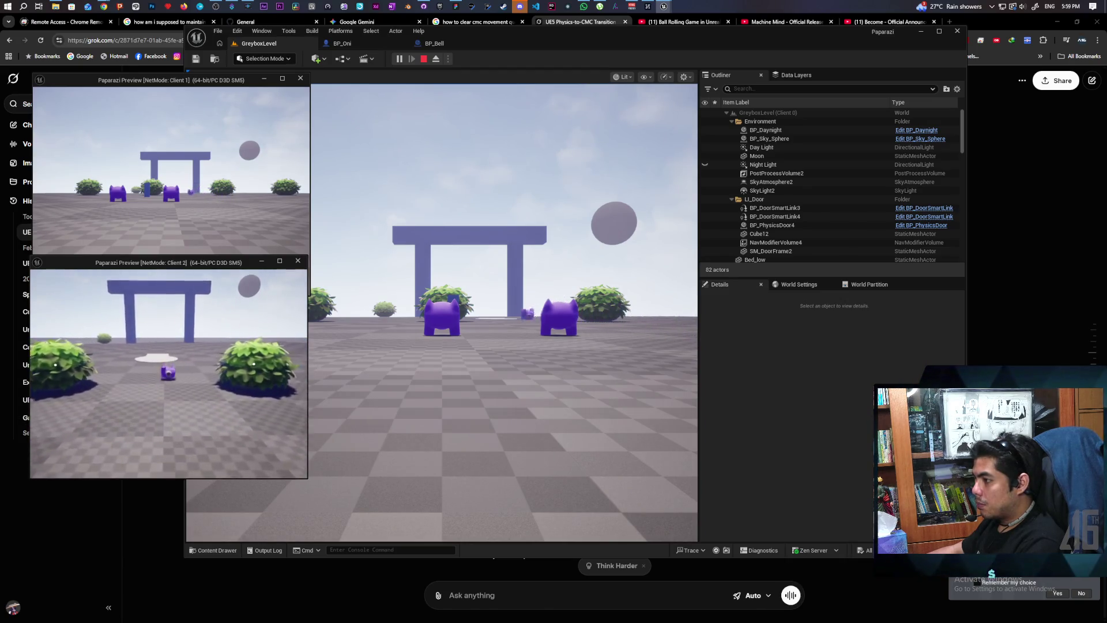
key(w)
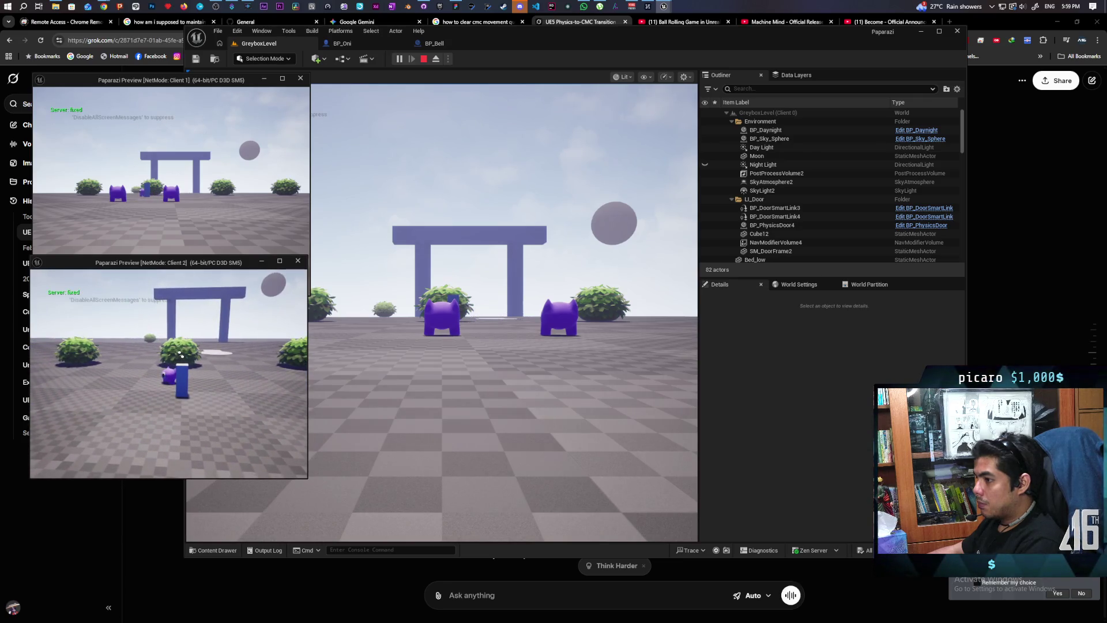
Step: Steer the Oni past the bush toward the gate pillars, then stop the play session
key(d)
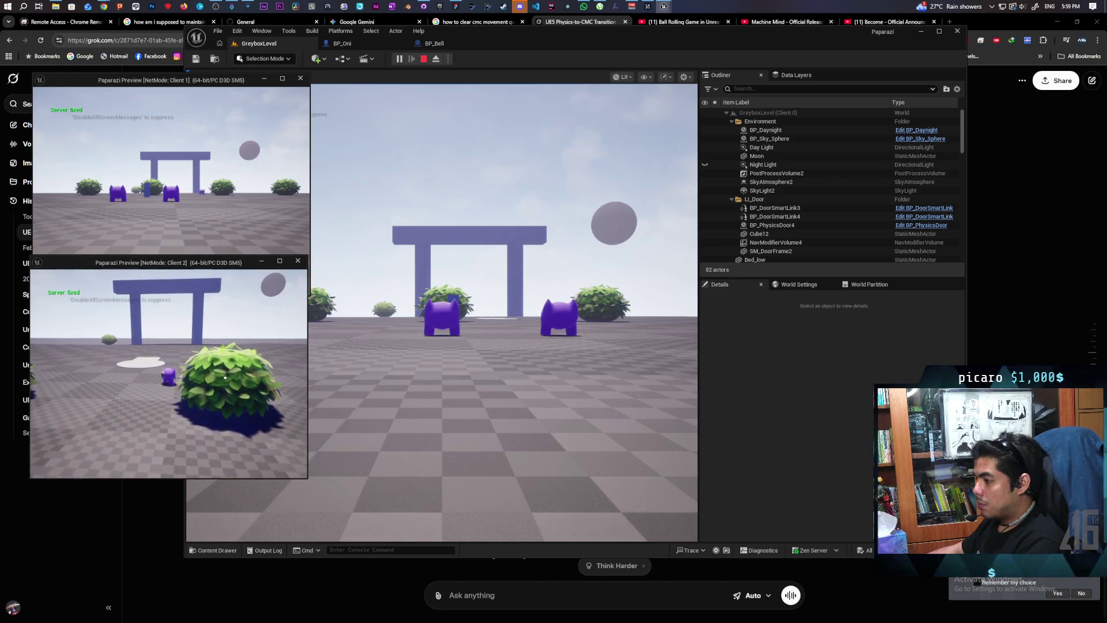
key(a)
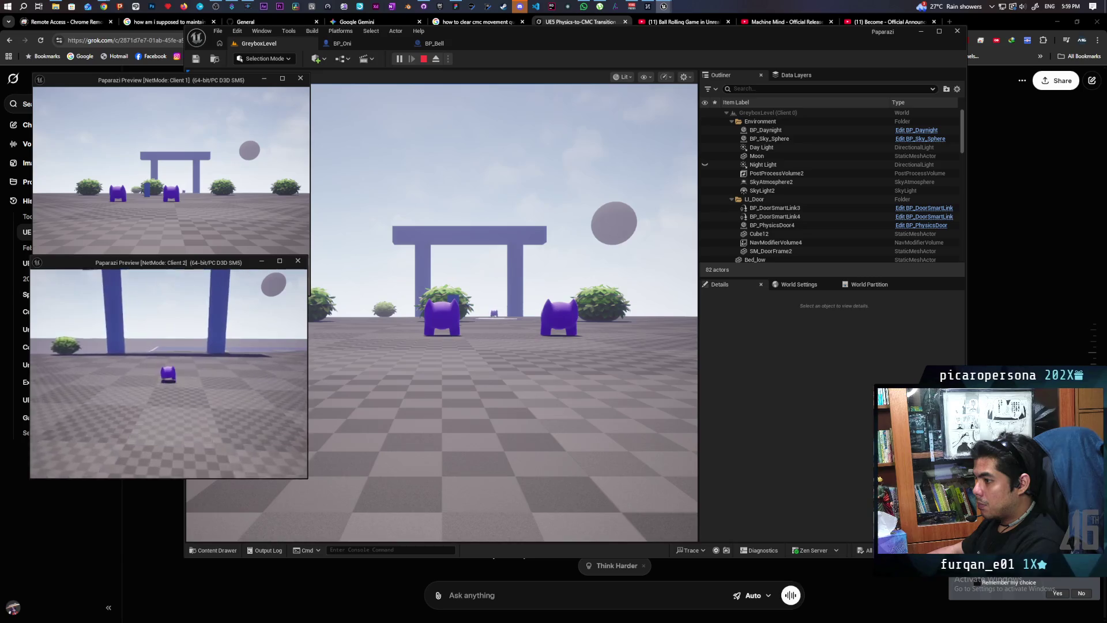
key(a)
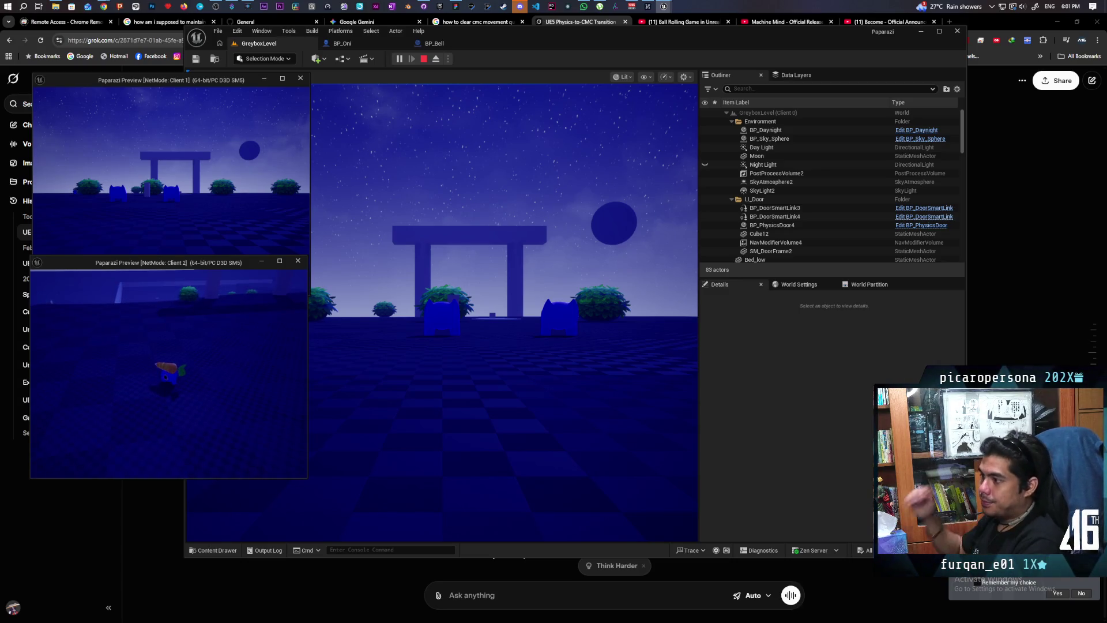
click(314, 448)
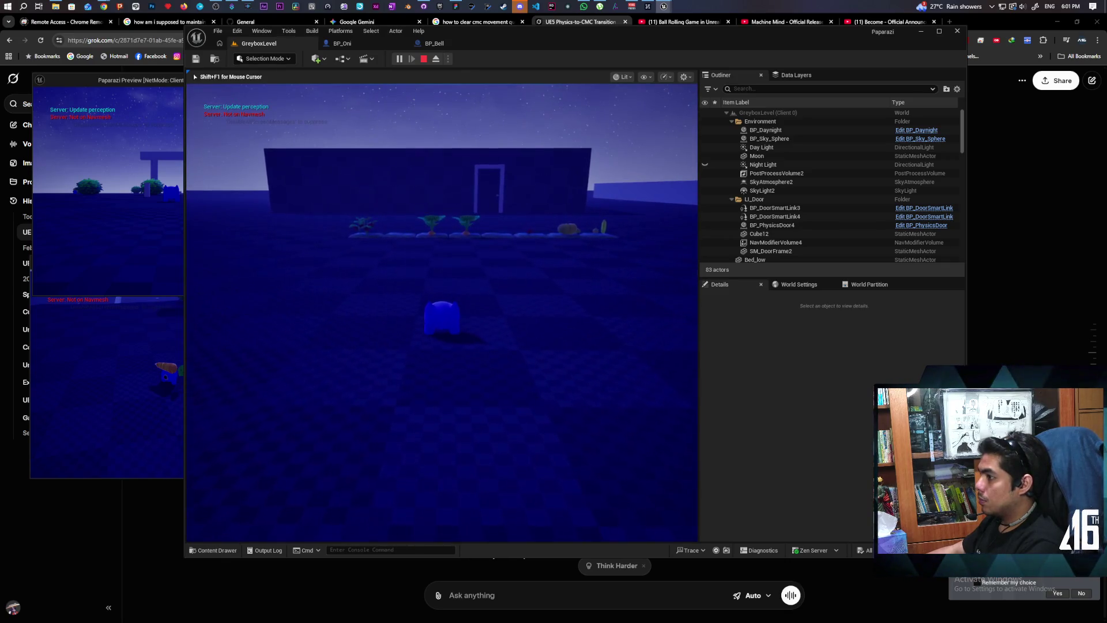
key(Escape)
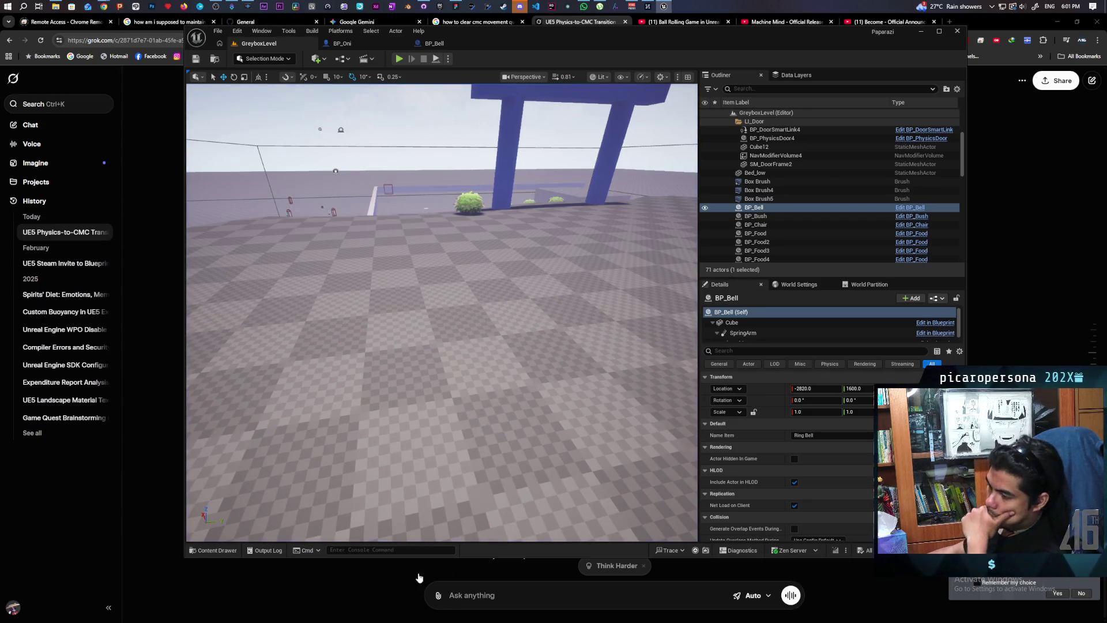
Step: Send Grok a note that only clients lag while the server player is fine
click(312, 596)
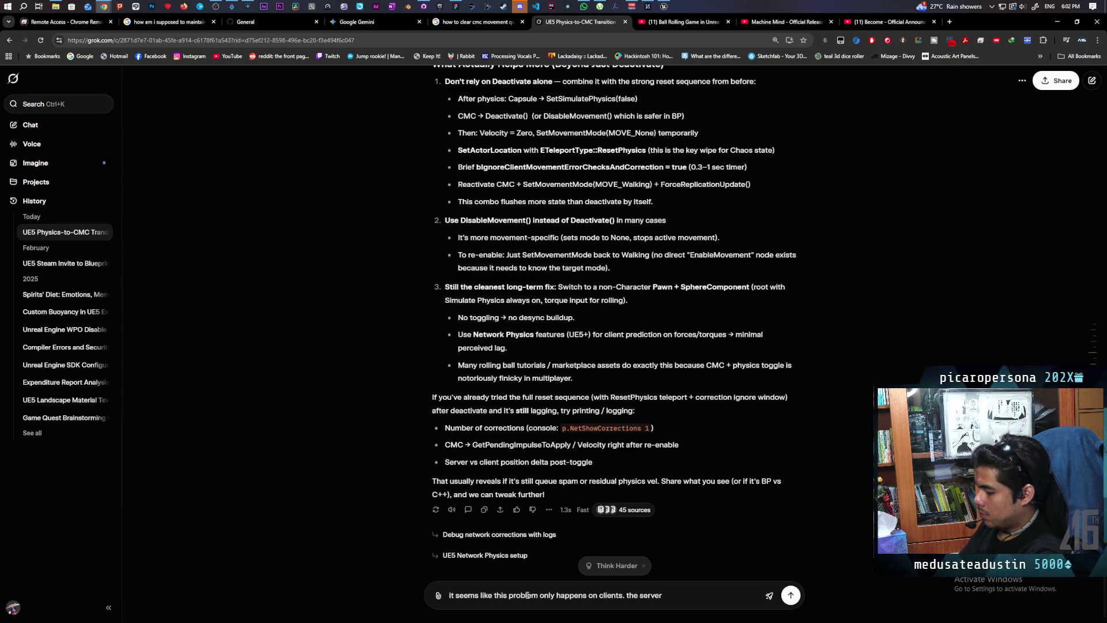
text(it seems like this problem only happens on clients. the server player is fine)
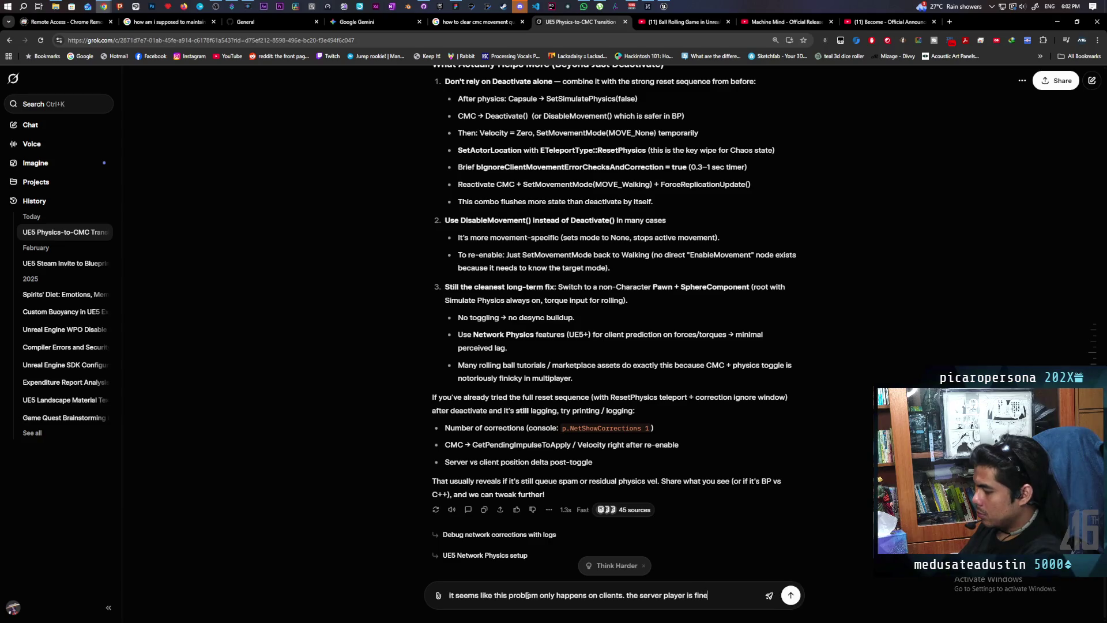
key(Return)
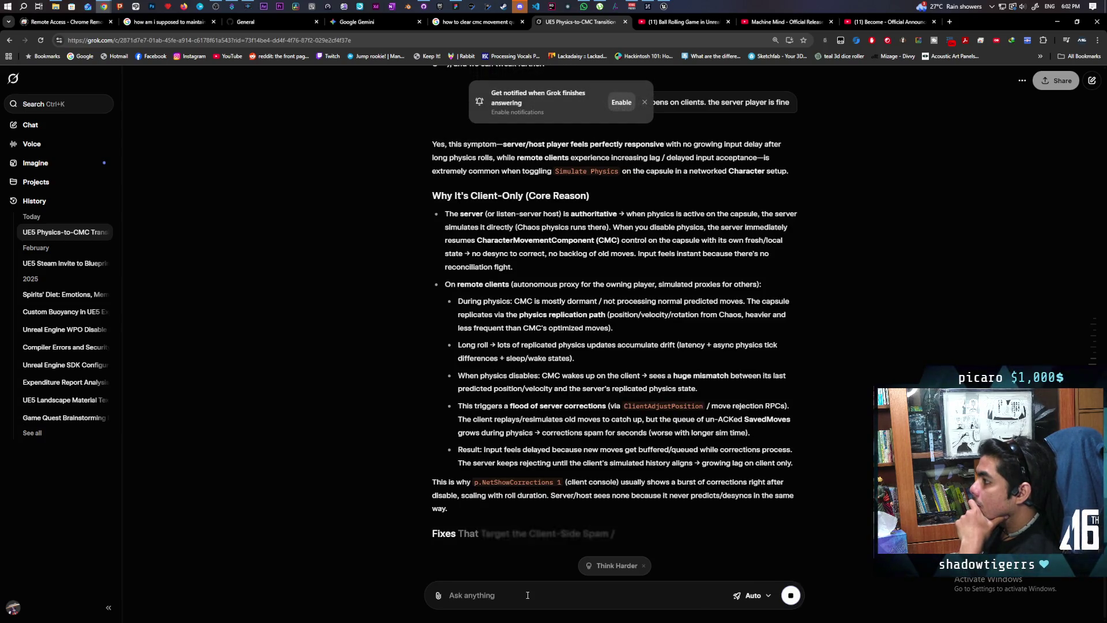
Step: Read through Grok's explanation of client-only lag down to its Fixes section
scroll(431, 361, up, 8)
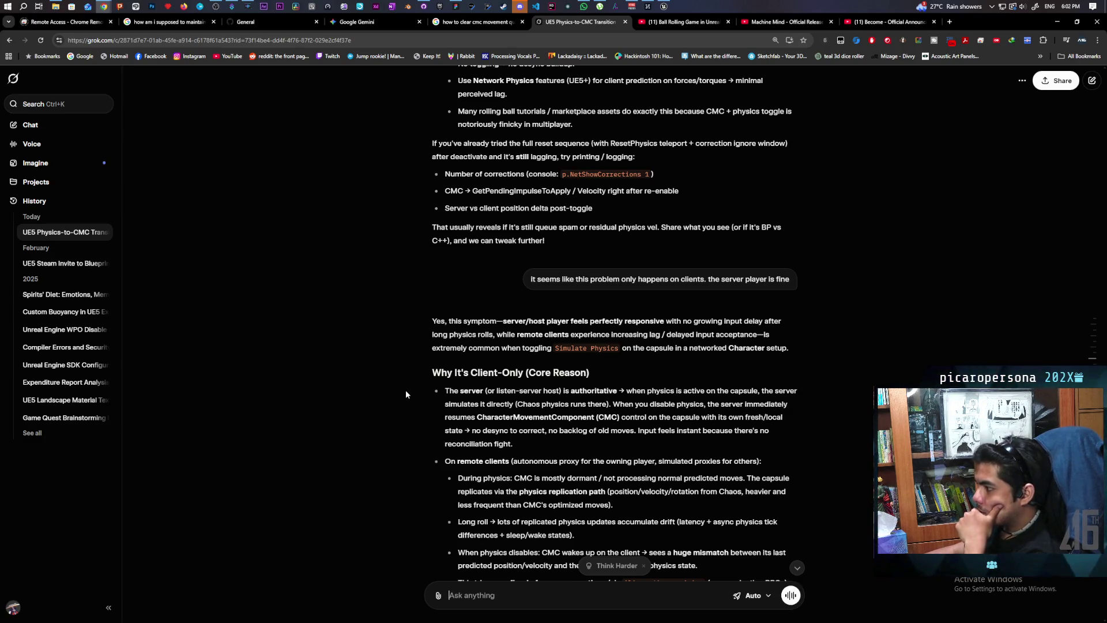
scroll(405, 390, down, 3)
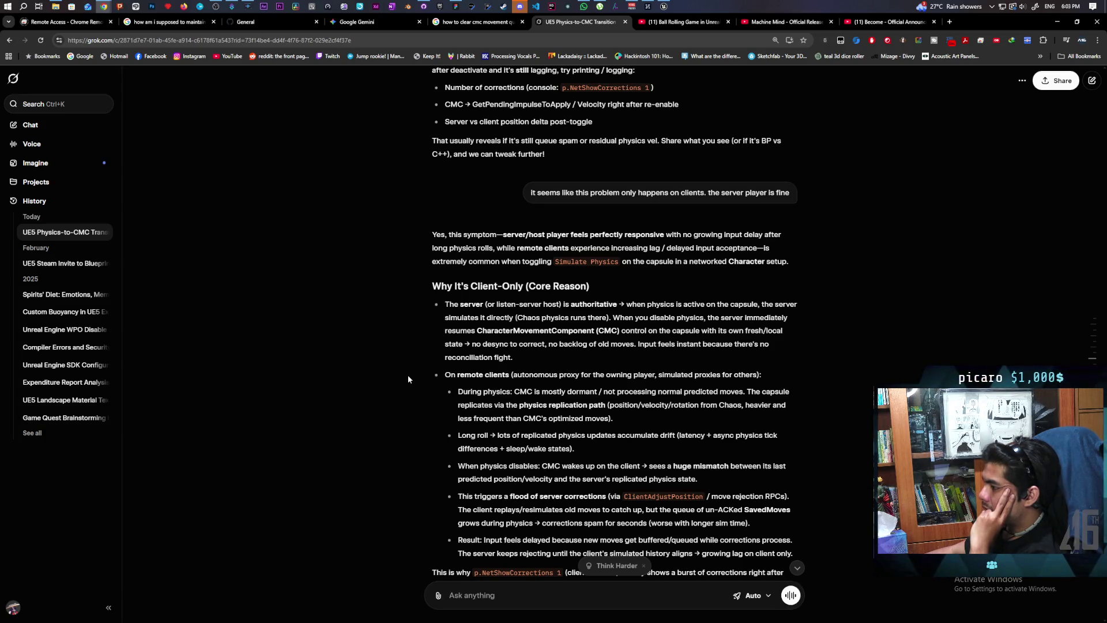
scroll(408, 378, down, 2)
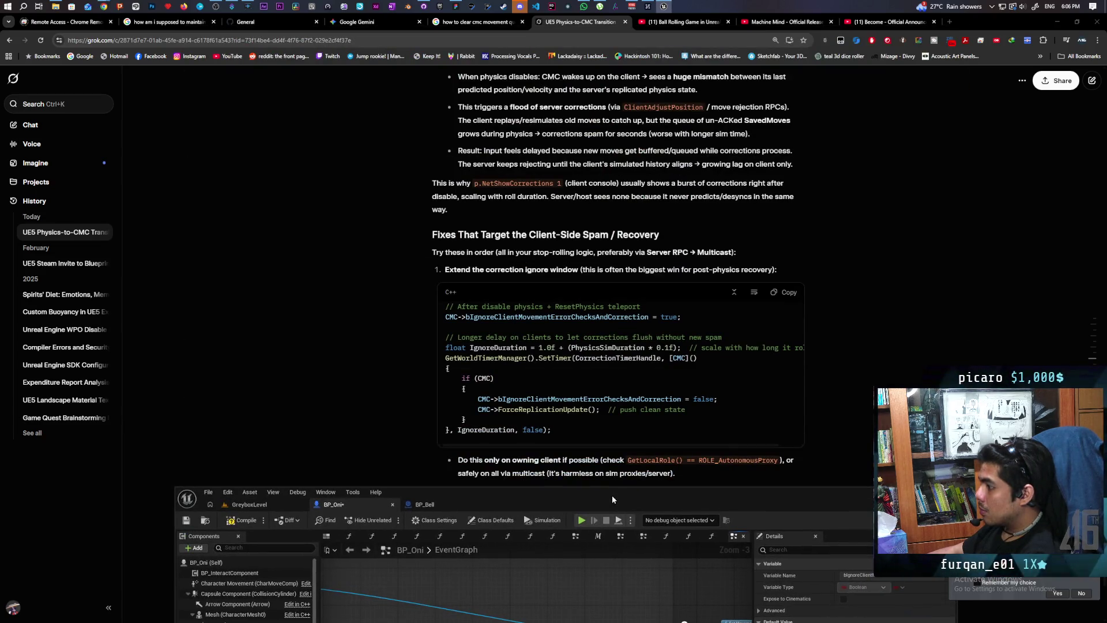
Step: Insert the SET node between Set Actor Location and the Delay in BP_Oni's teleport graph
drag(611, 495, 614, 105)
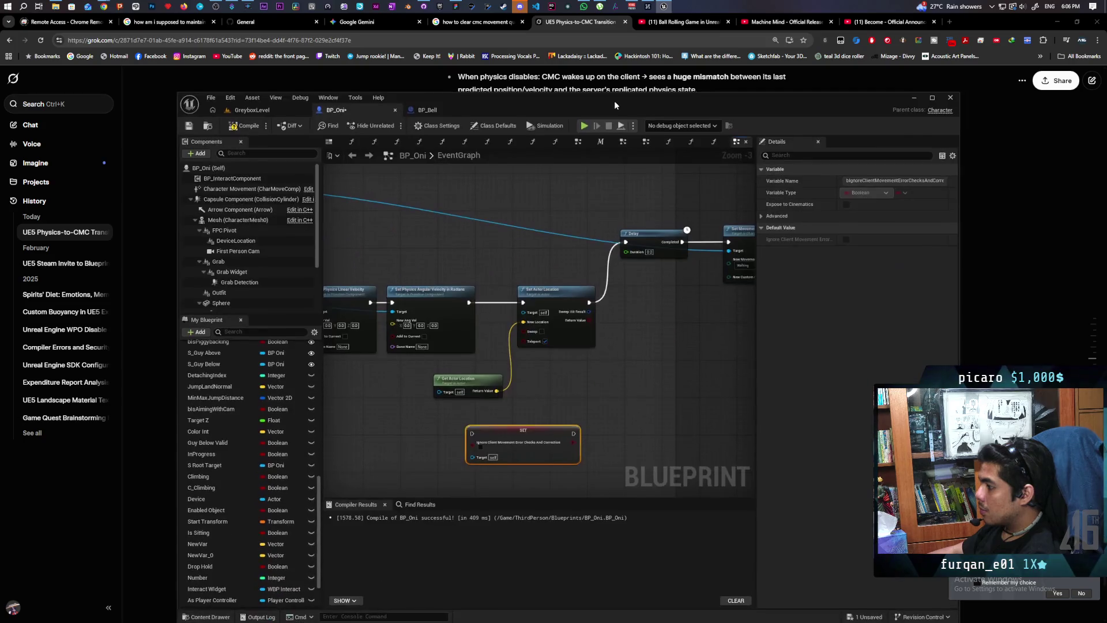
mouse_move(544, 416)
mouse_down()
mouse_move(532, 454)
mouse_move(663, 341)
mouse_up()
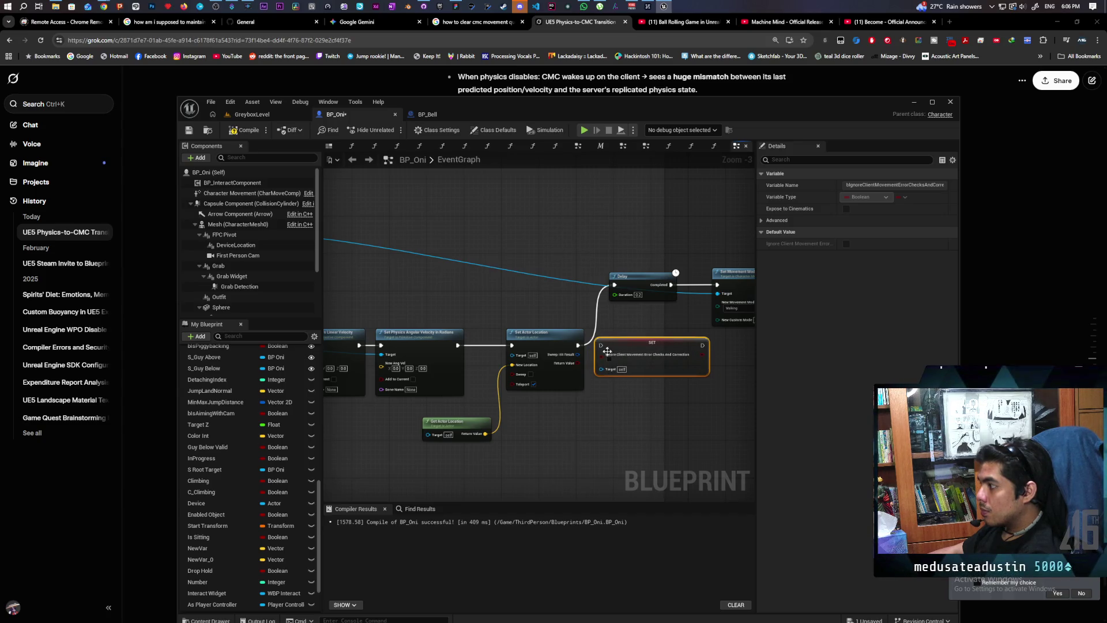
drag(577, 346, 602, 346)
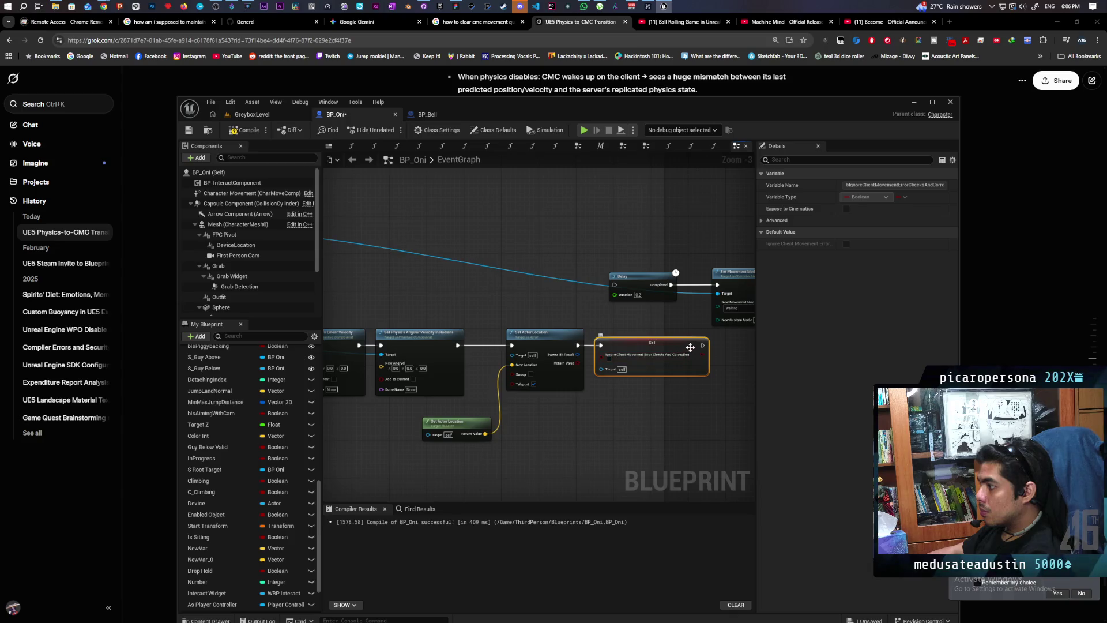
drag(701, 349, 626, 300)
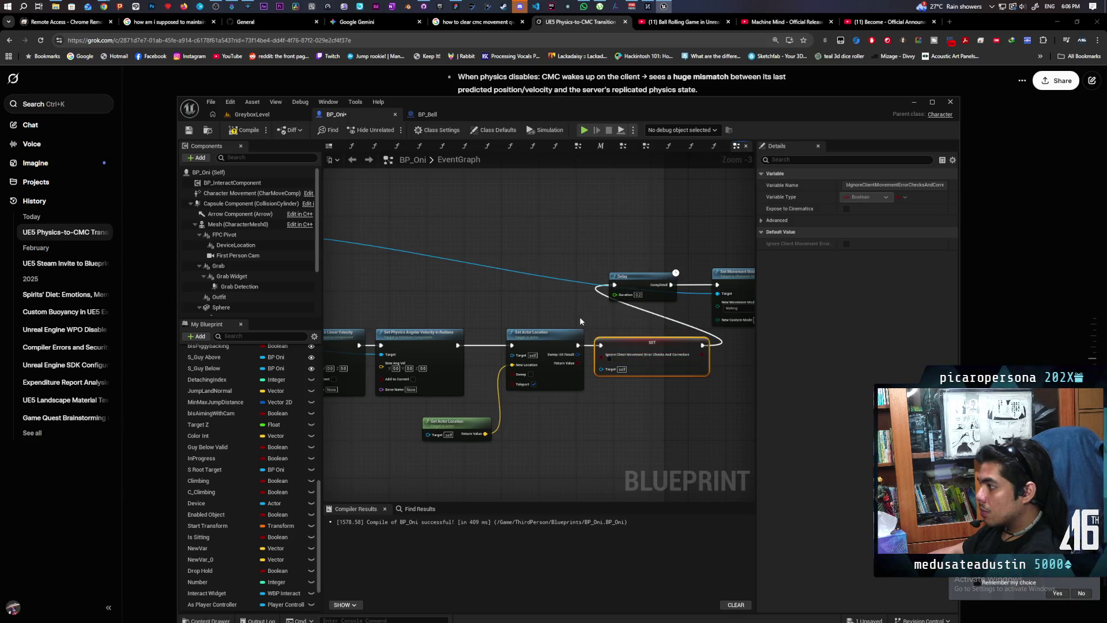
Step: Plug Character Movement into the SET node's Target and recompile BP_Oni error-free
click(188, 130)
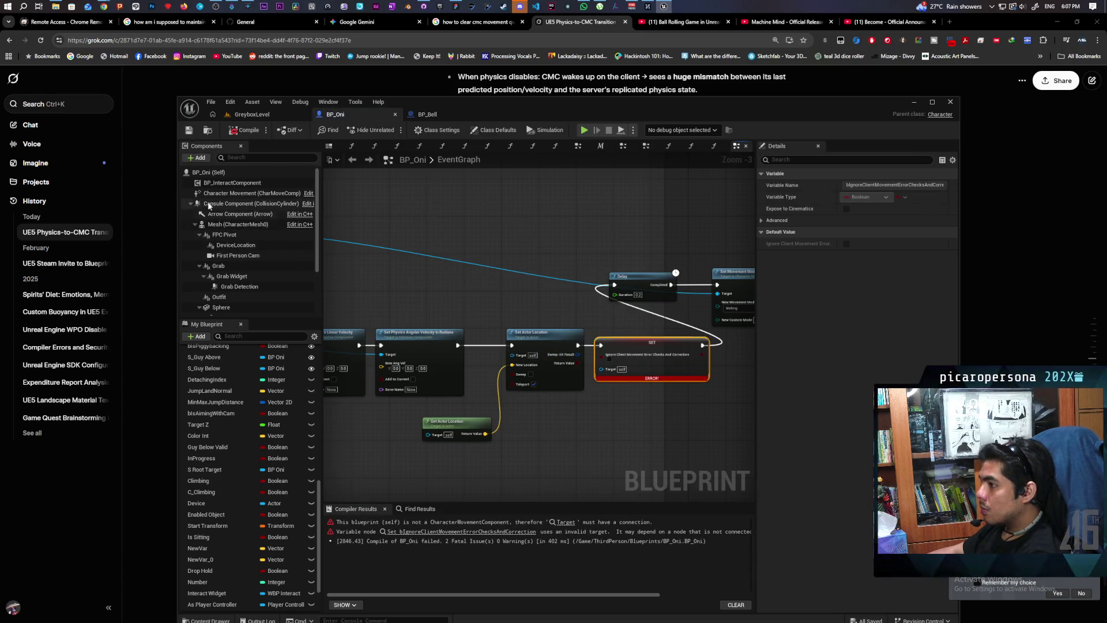
click(248, 193)
drag(552, 407, 602, 369)
click(253, 132)
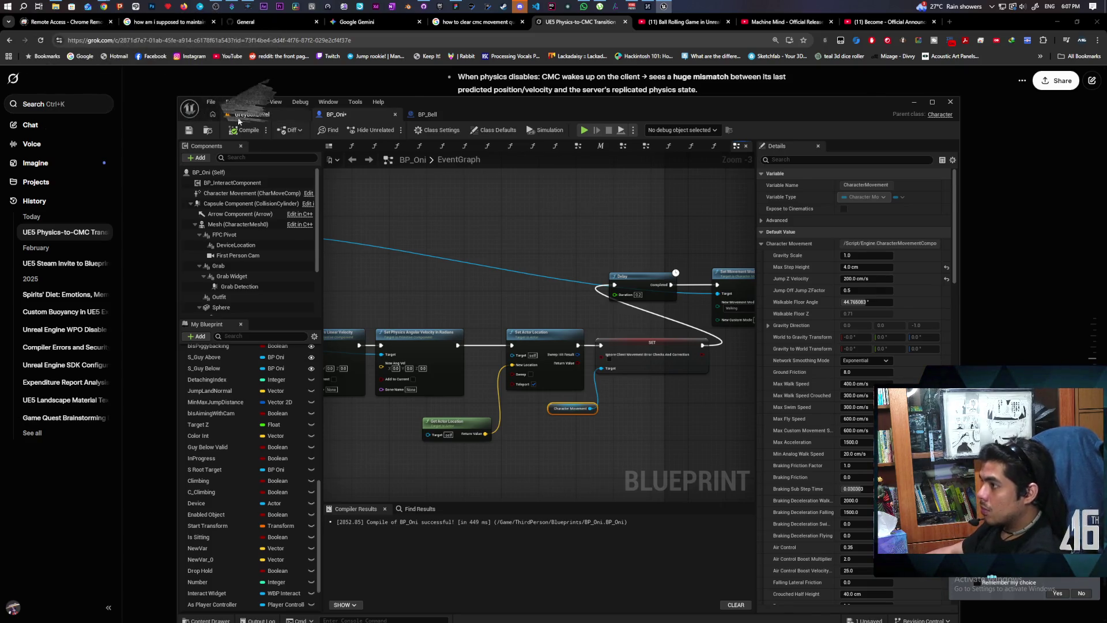
Step: Start a two-client play test of GreyboxLevel and move the client's Oni forward
click(254, 114)
click(392, 130)
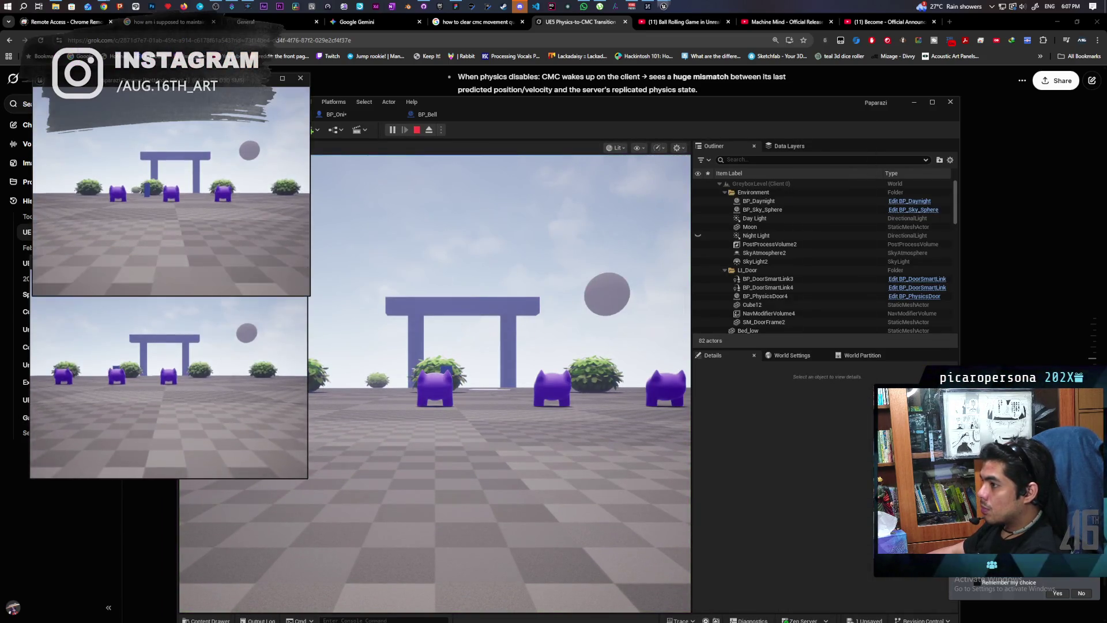
key(w)
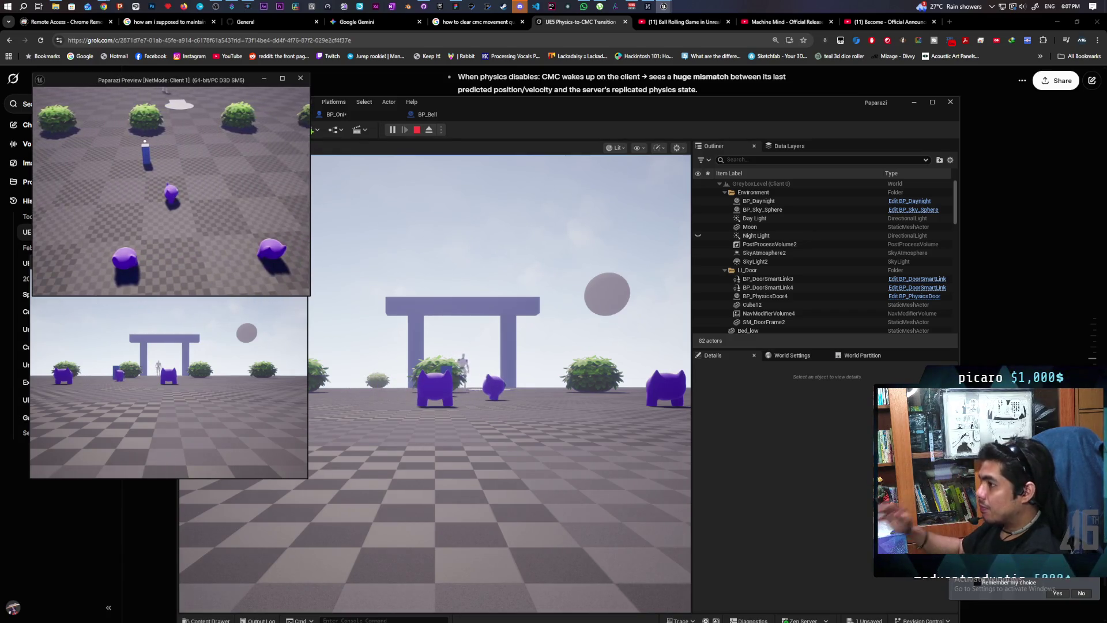
Step: Stop the Play-in-Editor session after testing the client Oni
key(Escape)
Step: Connect BP_Oni's SET node directly to Set Movement Mode, compile, and launch a new play test
click(429, 115)
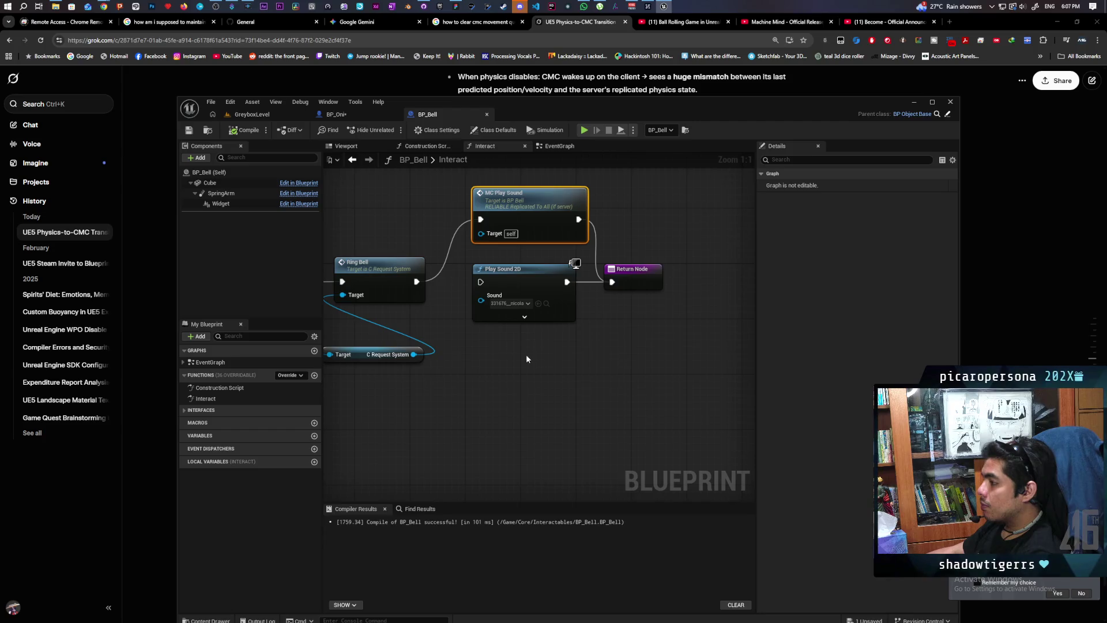
click(337, 114)
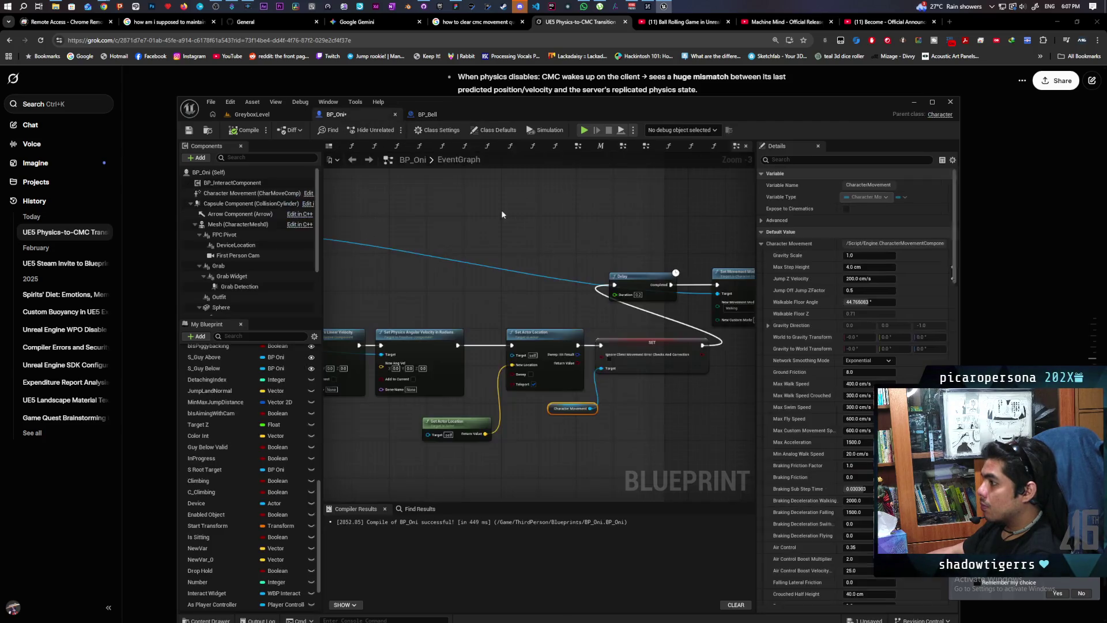
scroll(561, 284, up, 3)
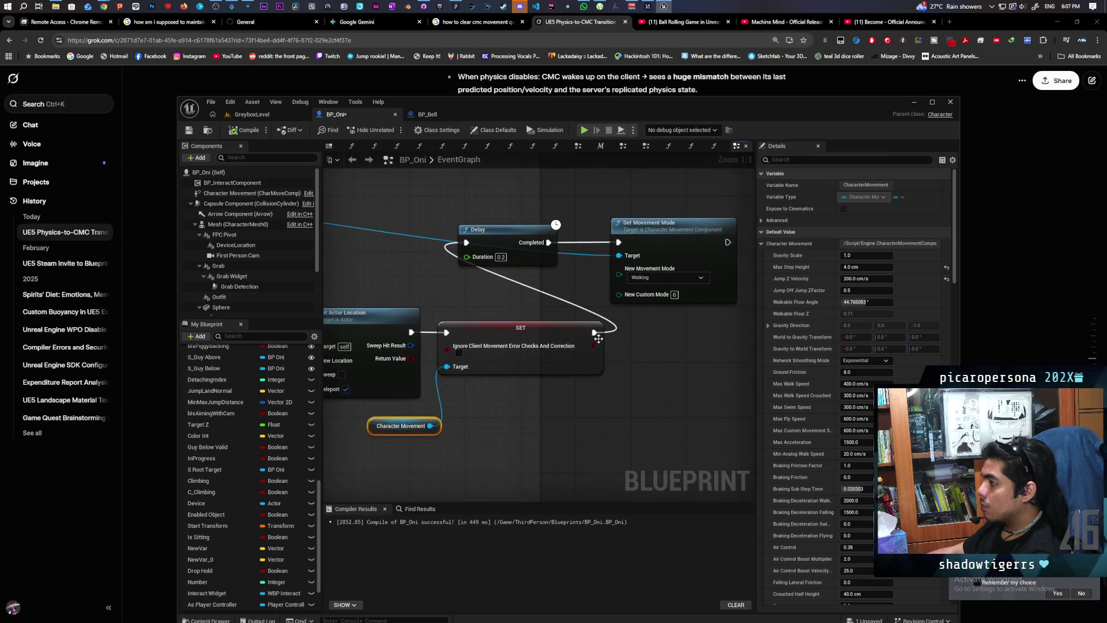
mouse_move(594, 332)
mouse_down()
mouse_move(618, 345)
mouse_move(619, 242)
mouse_up()
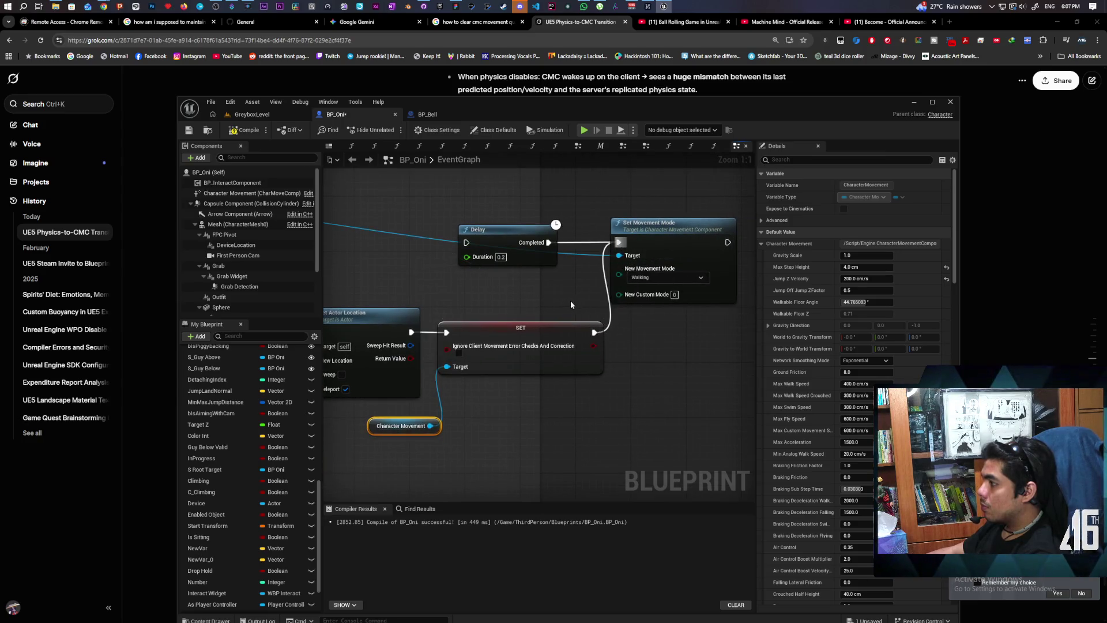
scroll(430, 296, down, 2)
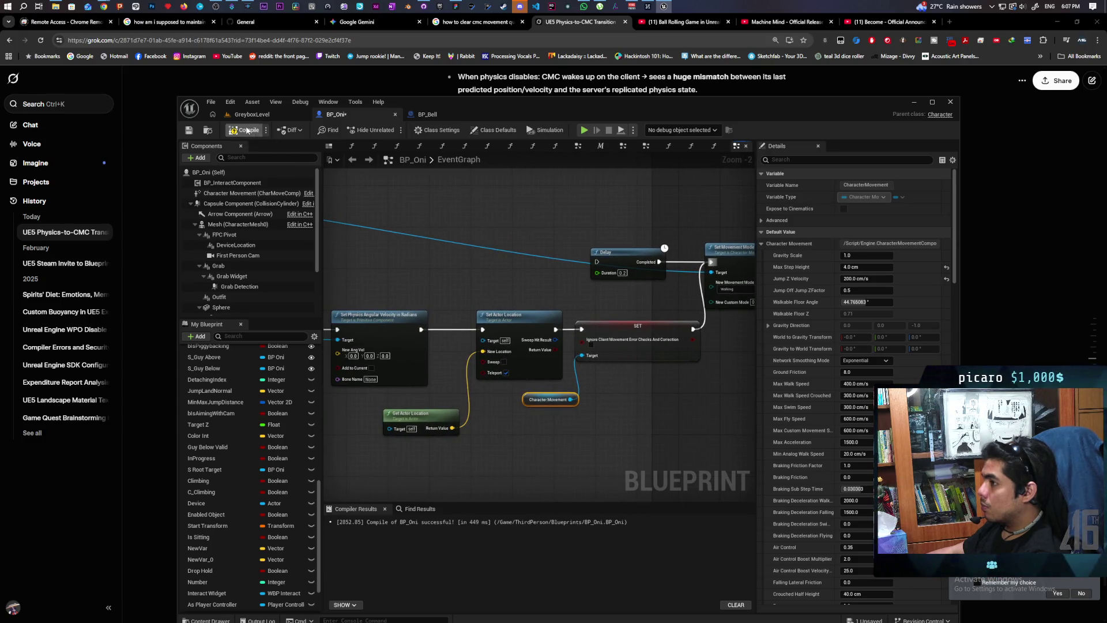
click(267, 115)
click(393, 130)
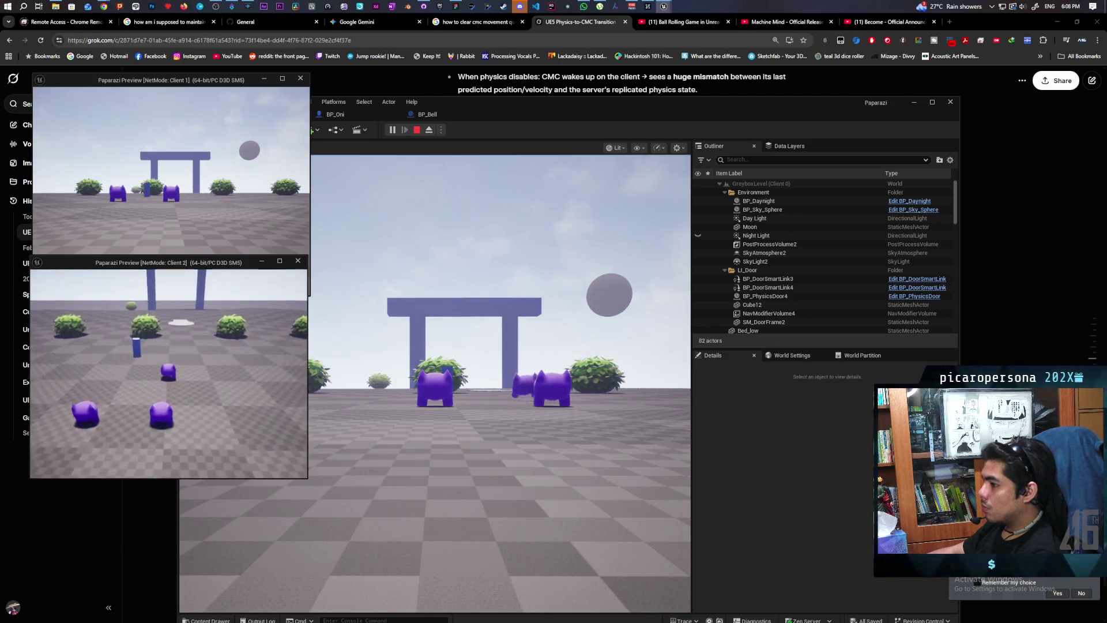
Step: Drive the Client 2 Oni up to the blue pillar, then back away from the bell
key(w)
key(d)
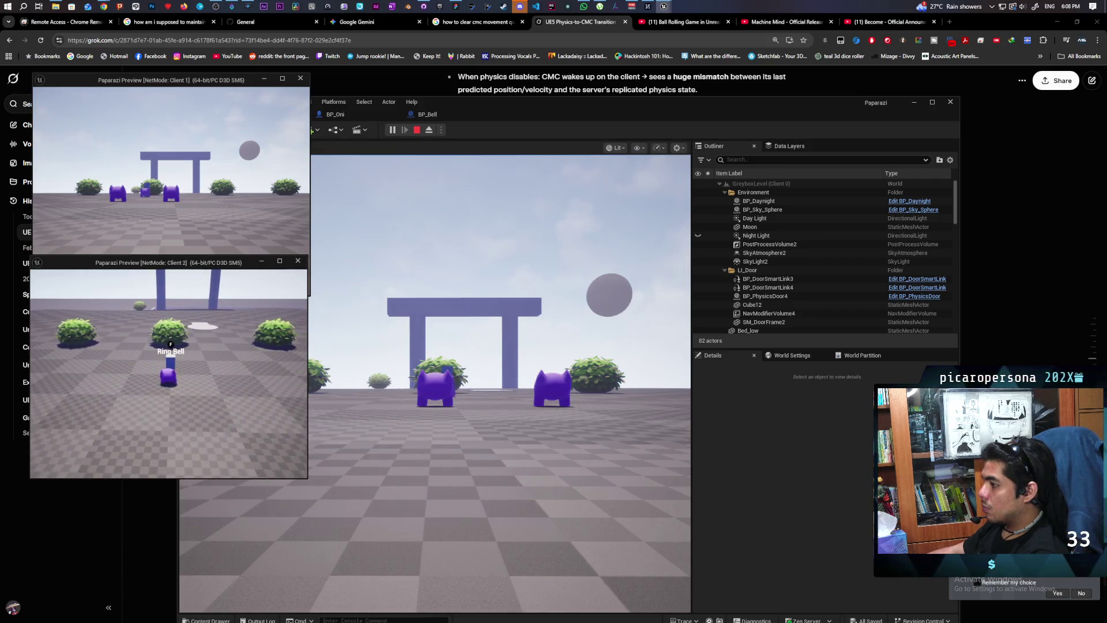
key(s)
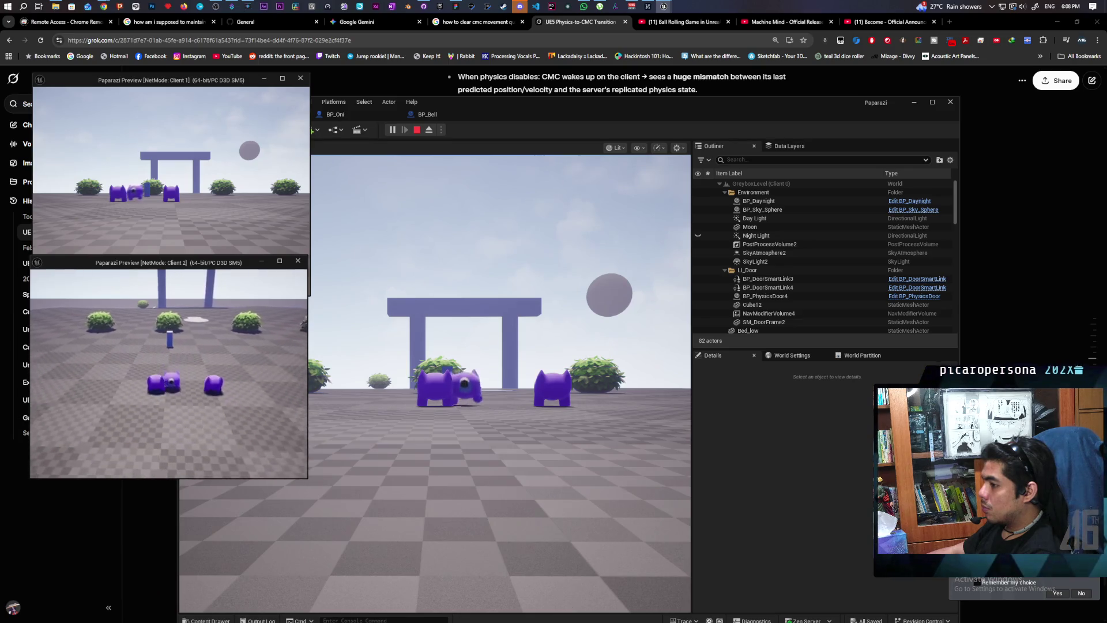
key(w)
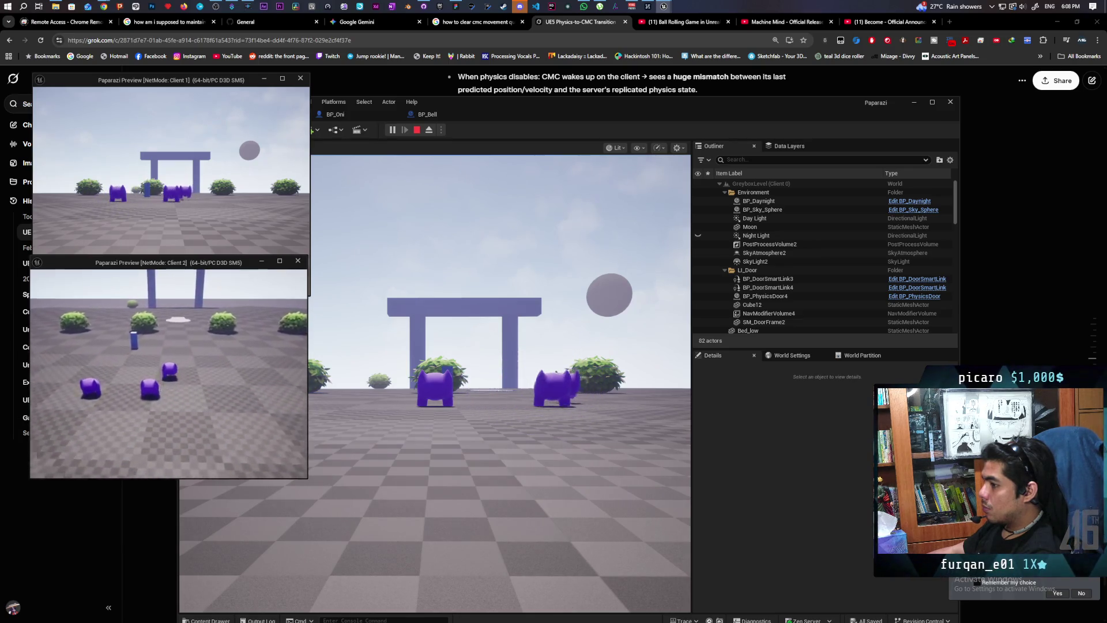
Step: Steer the Oni toward the bush, swing the view around it, then return to BP_Bell
key(a)
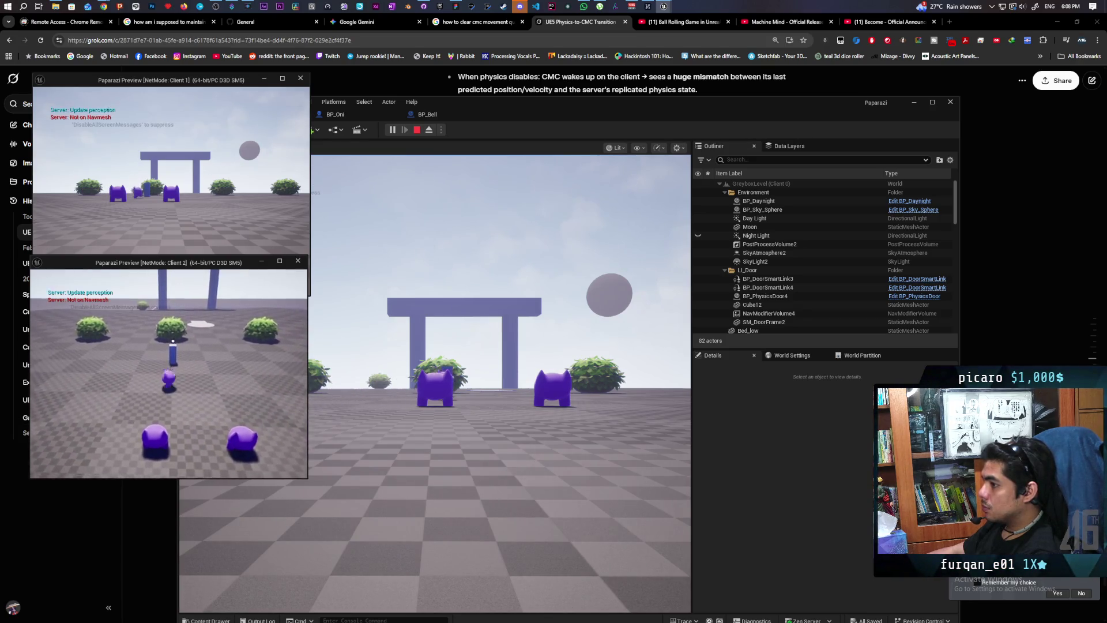
key(w)
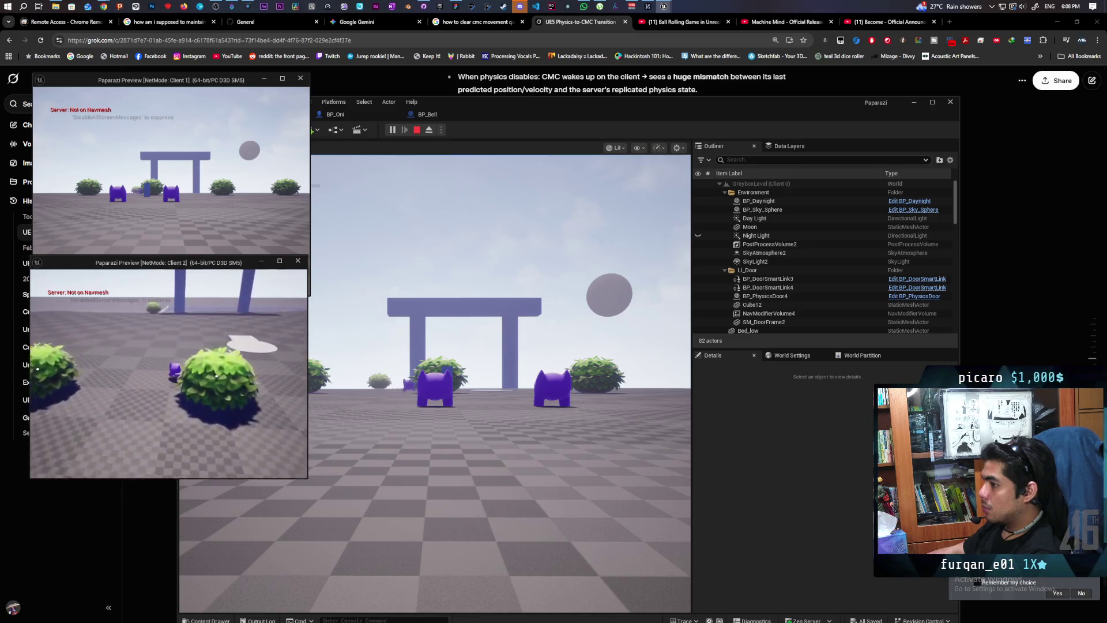
key(a)
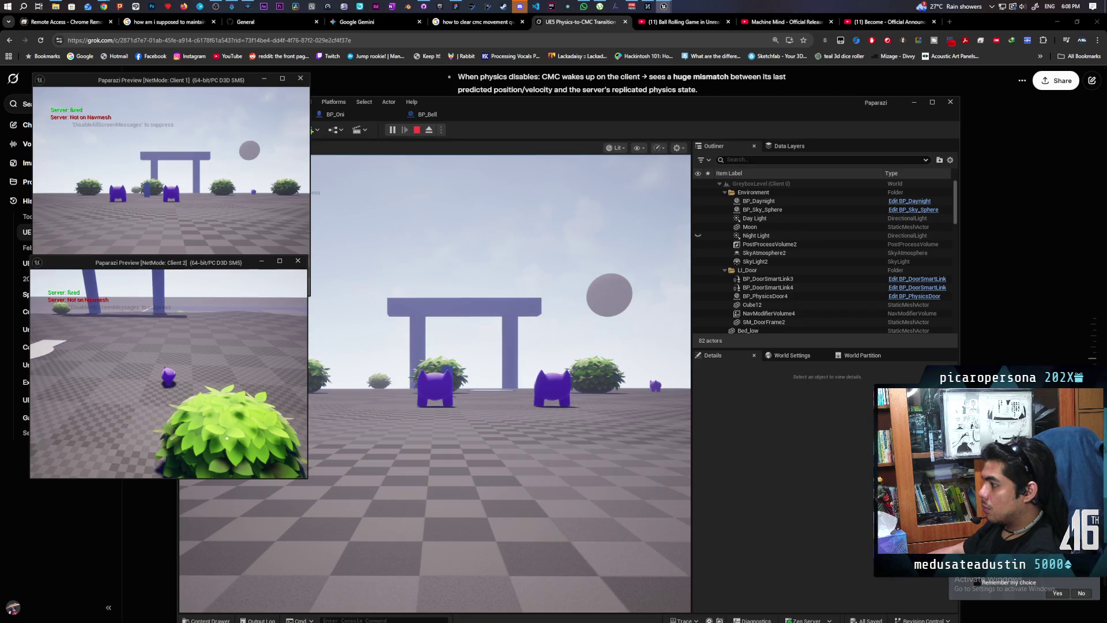
key(d)
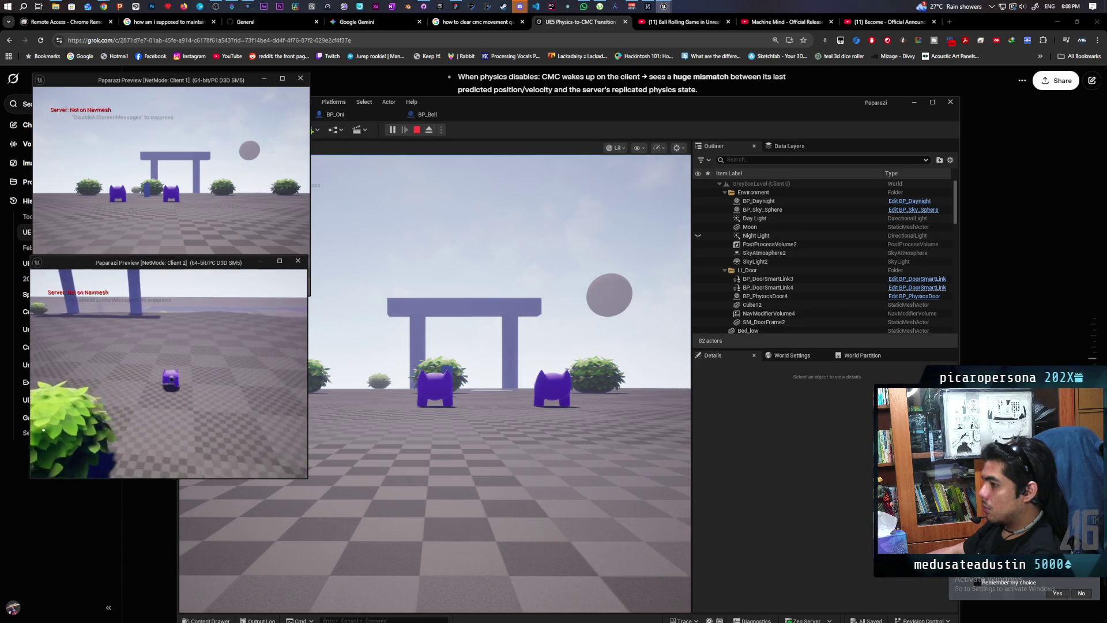
key(alt+Tab)
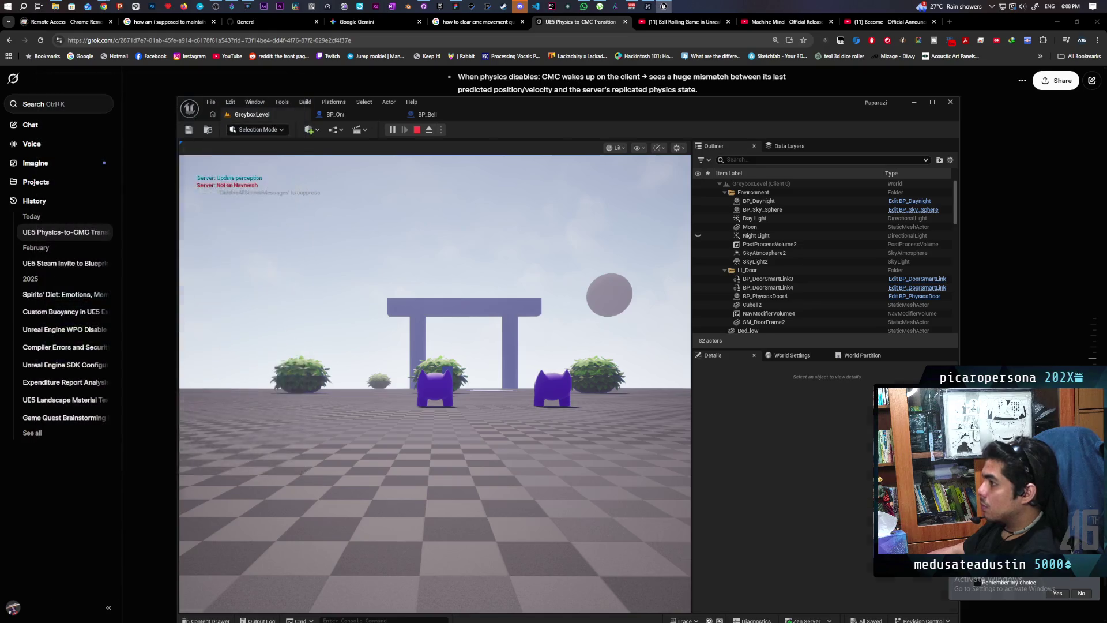
click(427, 114)
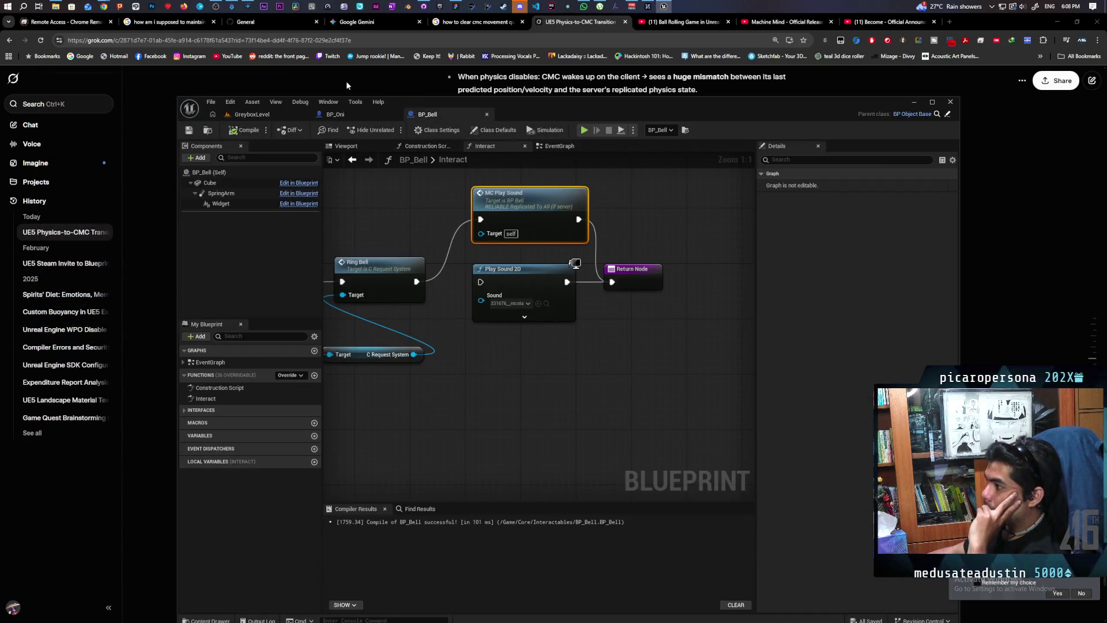
Step: Save BP_Oni and launch a new two-client session from the GreyboxLevel editor
key(ctrl+Tab)
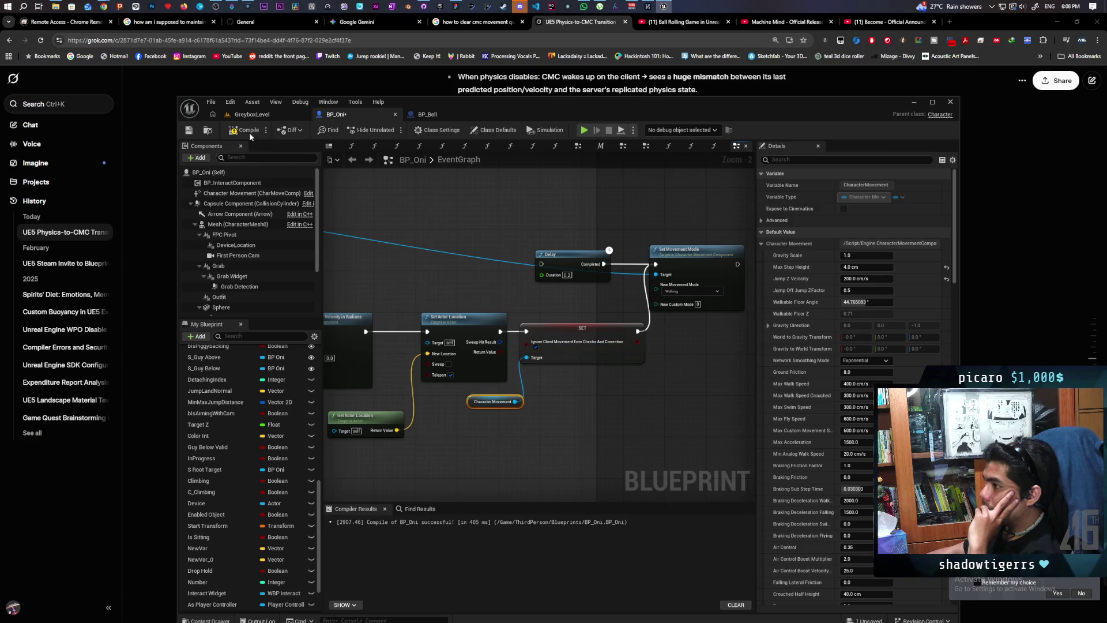
key(ctrl+s)
click(276, 113)
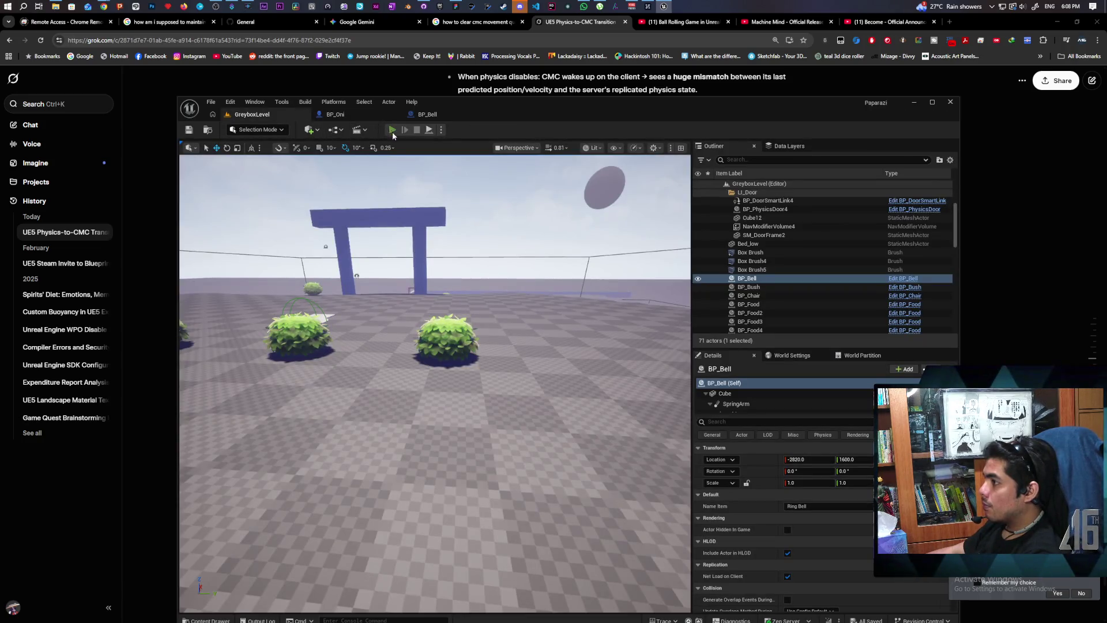
key(alt+p)
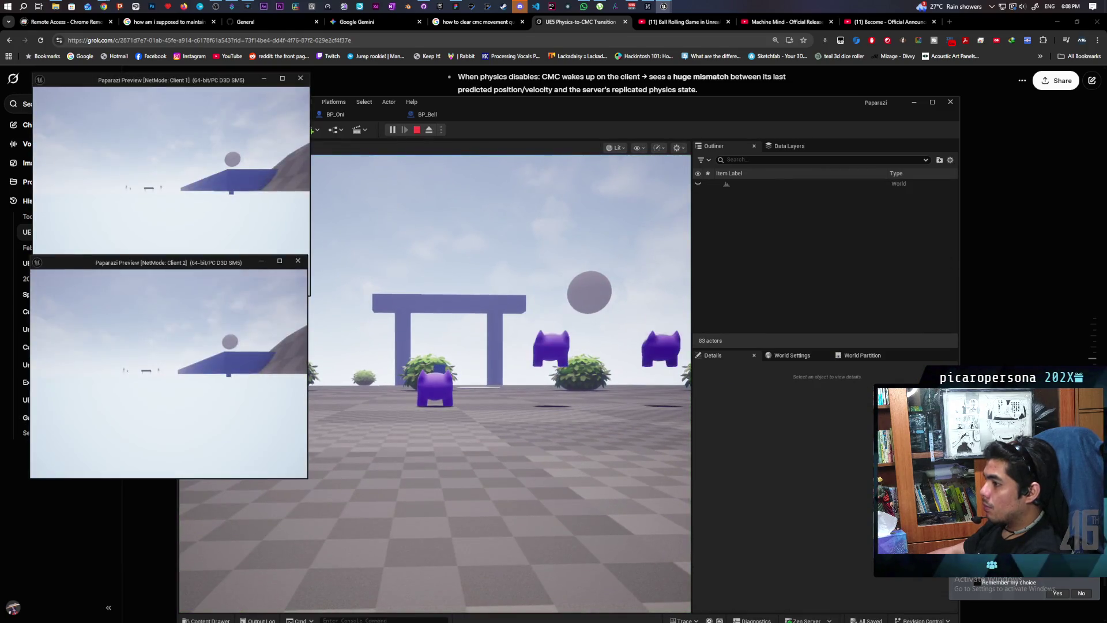
Step: Take control of the Oni in the Client 2 preview window
click(232, 327)
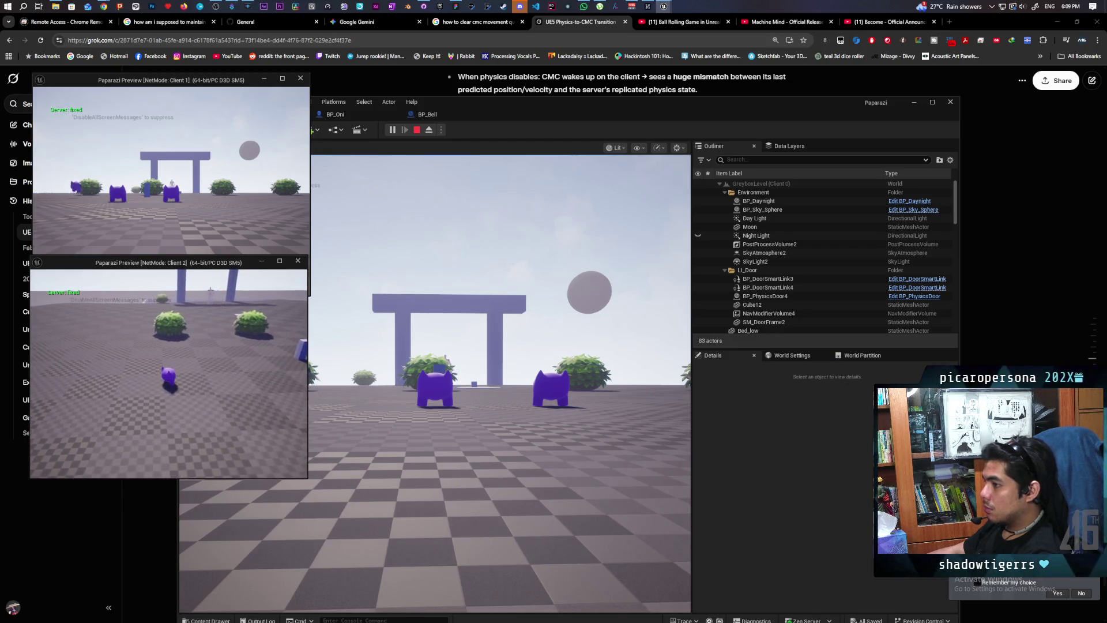
Step: Stop the running play test and bring up BP_Oni's event graph
click(415, 131)
click(432, 115)
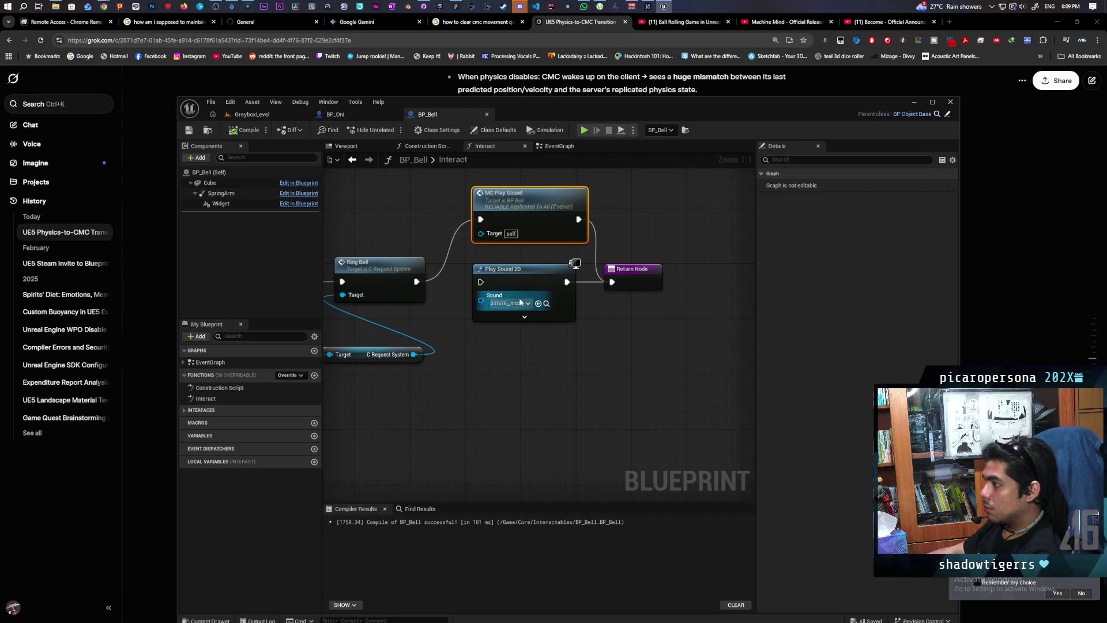
key(ctrl+Tab)
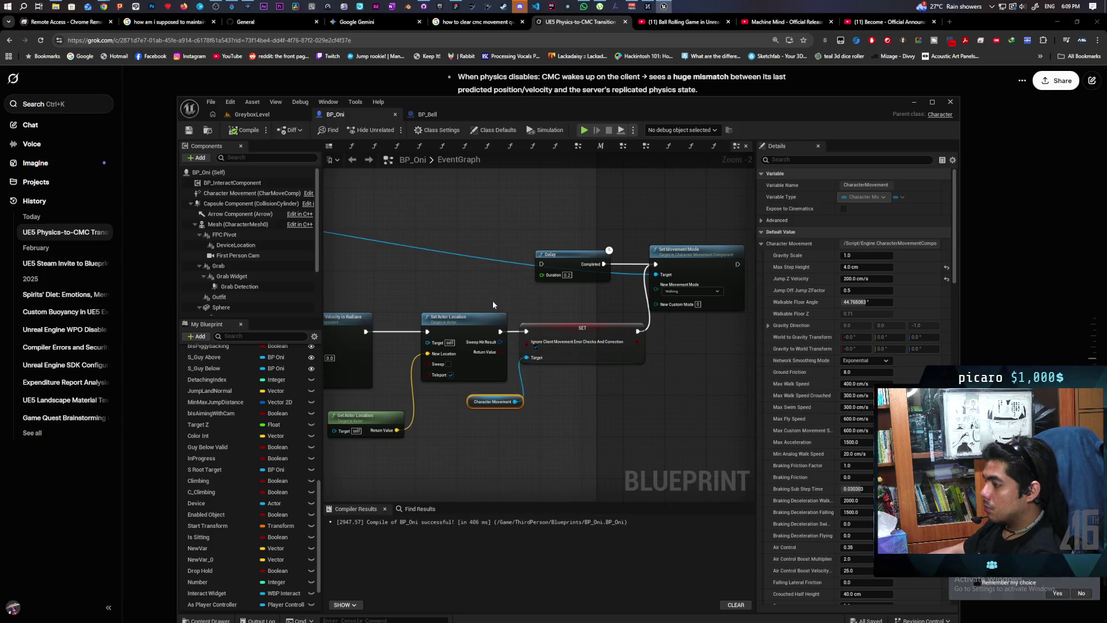
Step: Center the Delay and Set Movement Mode correction nodes in view, then save BP_Oni
scroll(492, 300, down, 4)
scroll(492, 300, up, 2)
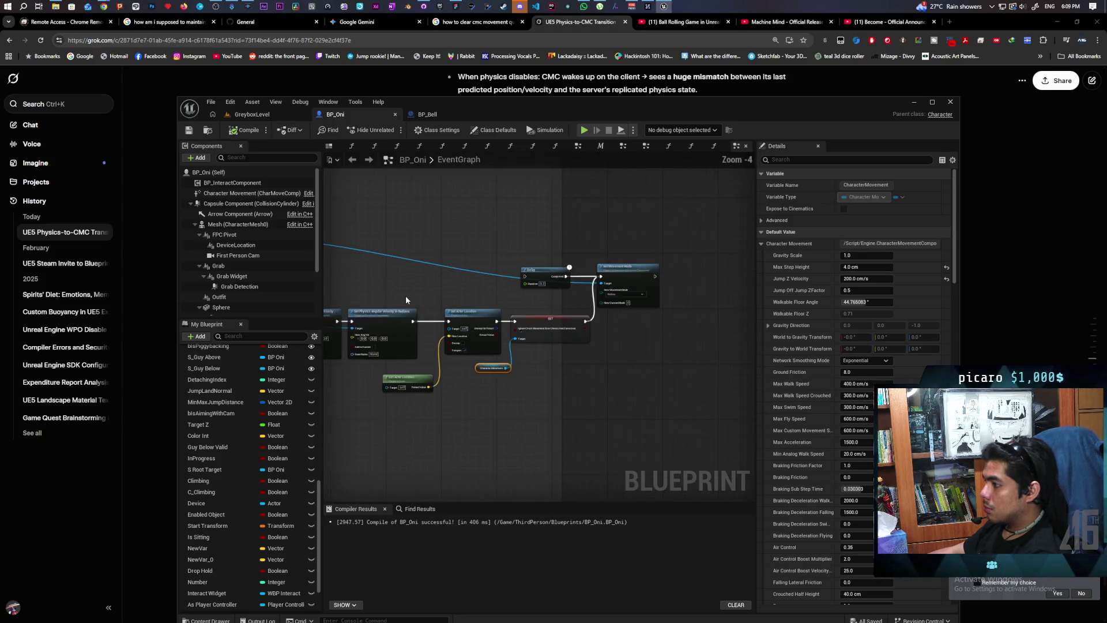
drag(406, 300, 752, 309)
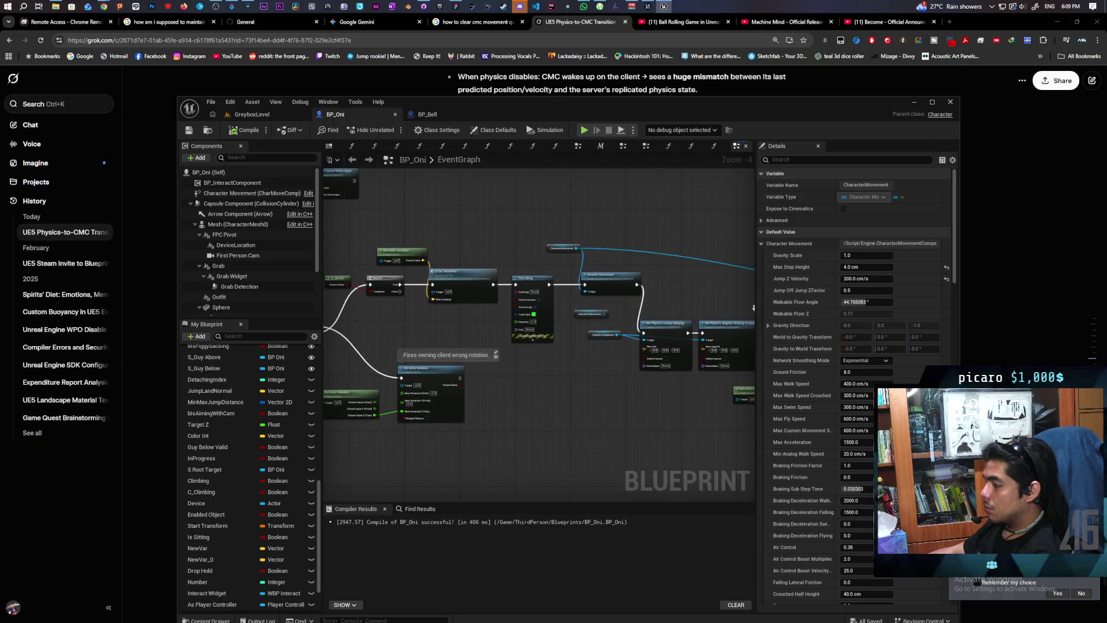
drag(622, 362, 430, 352)
scroll(435, 327, up, 4)
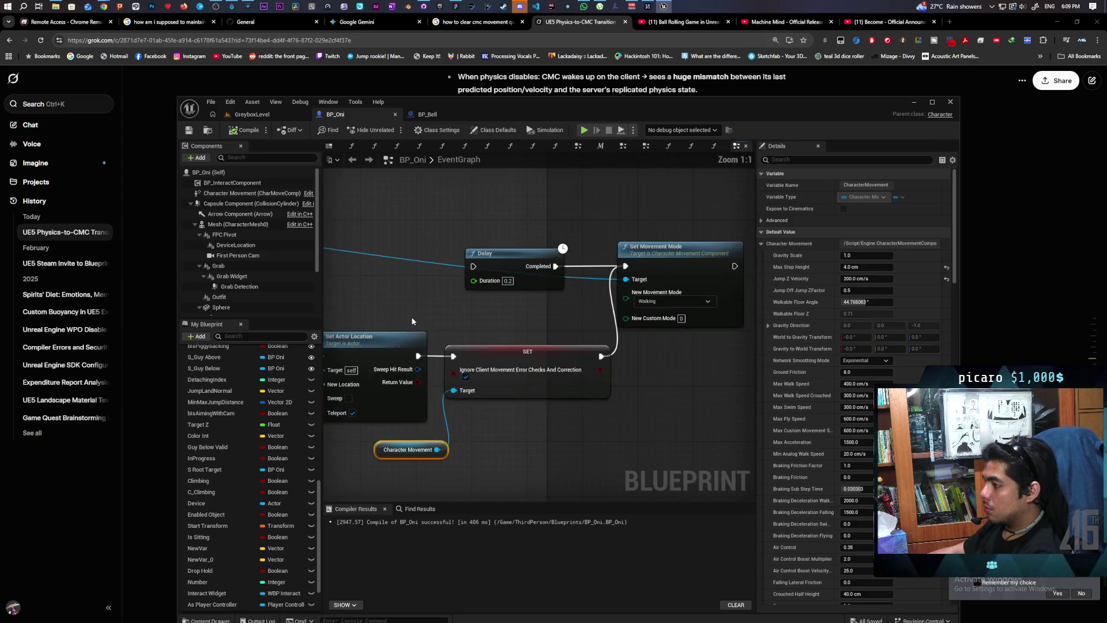
mouse_move(531, 298)
mouse_down()
mouse_move(476, 328)
mouse_move(510, 267)
mouse_move(522, 266)
mouse_up()
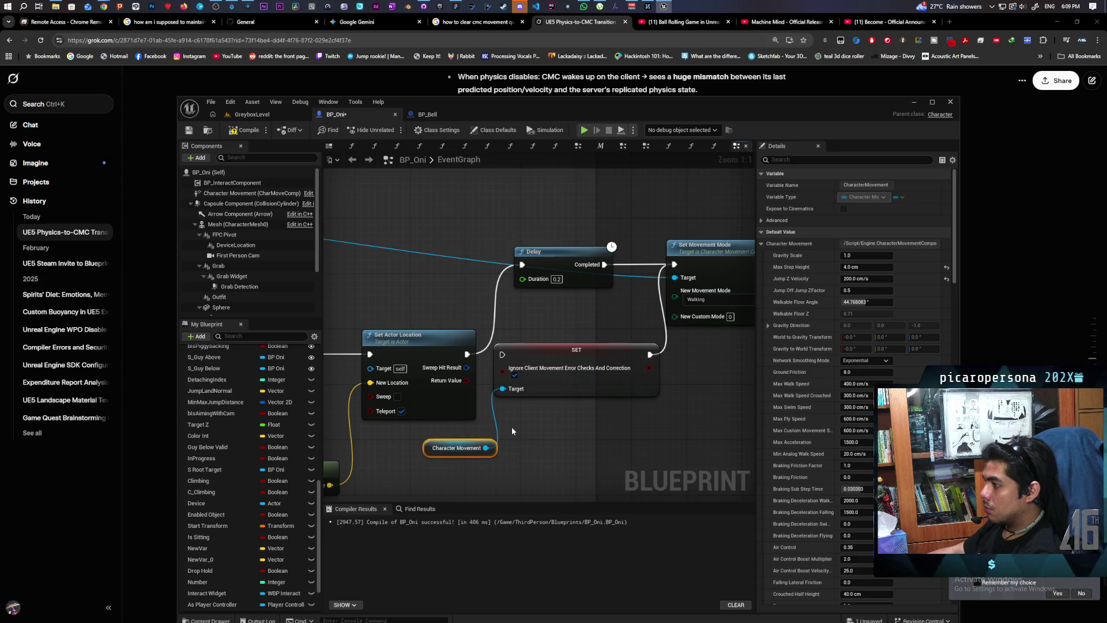
click(262, 113)
key(ctrl+shift+s)
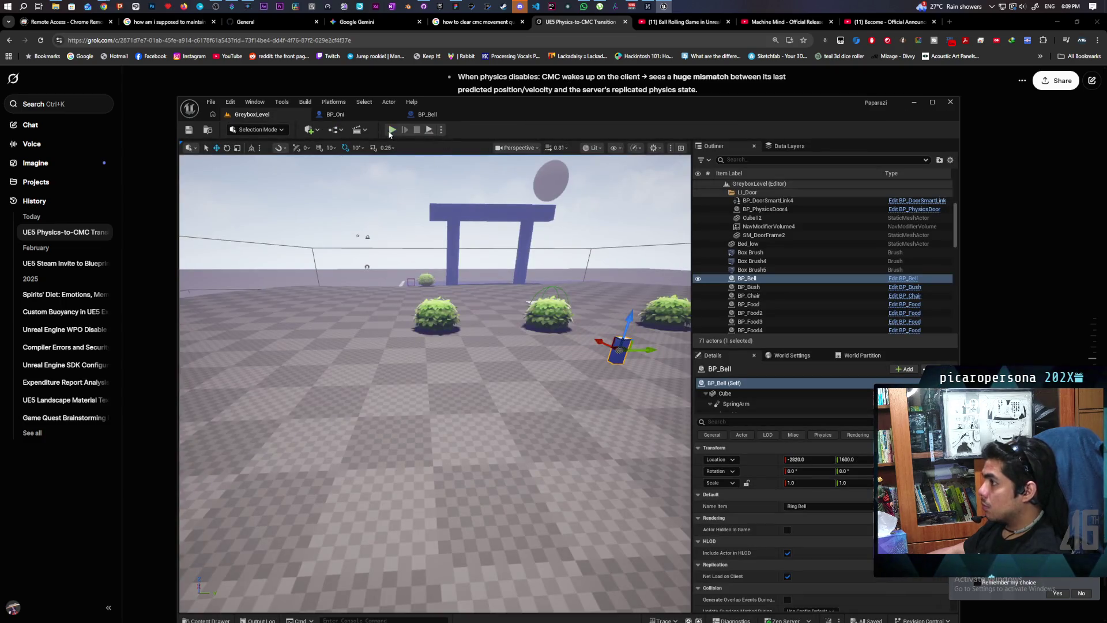
Step: Run a brief two-client play test, stop it with Esc, and return to BP_Oni
click(391, 130)
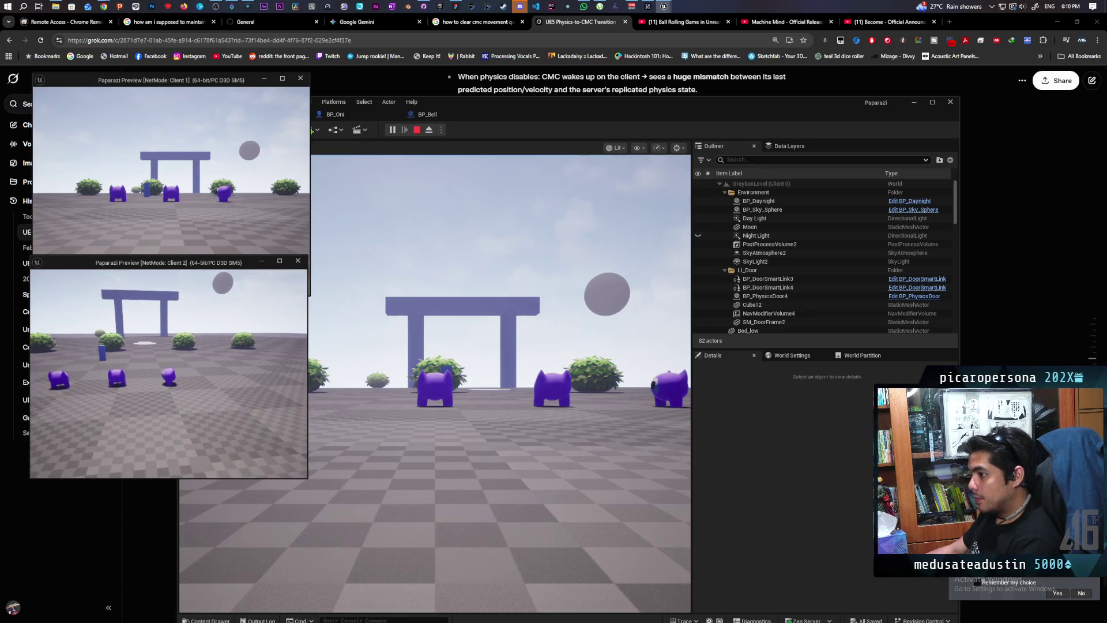
key(Escape)
click(333, 114)
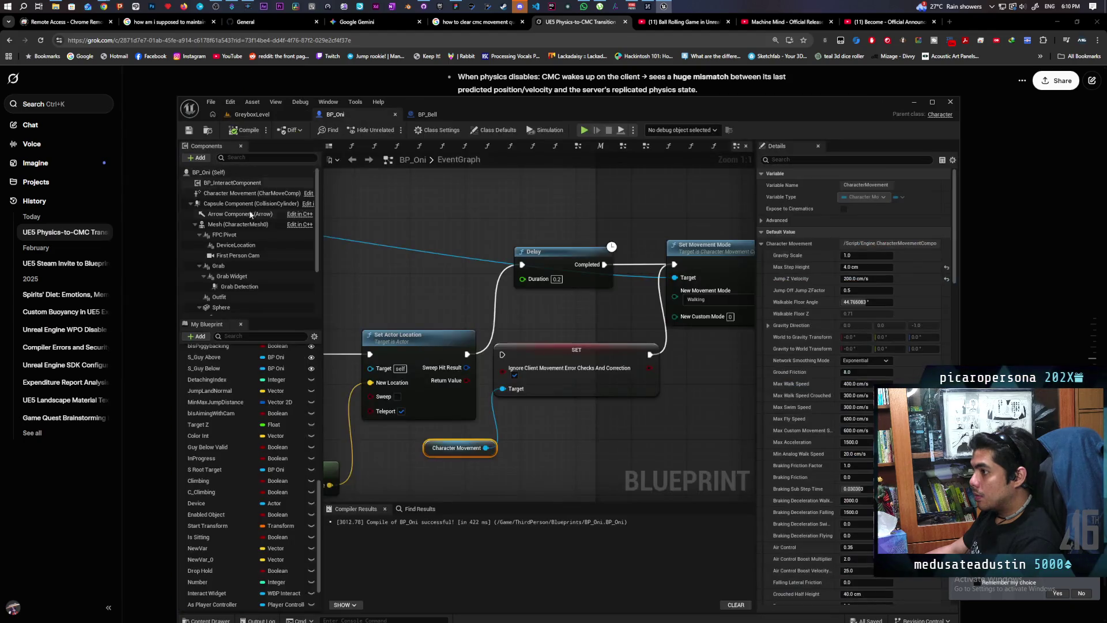
Step: Inspect BP_Oni's CameraBoom component, then start a two-client play session from GreyboxLevel
click(236, 276)
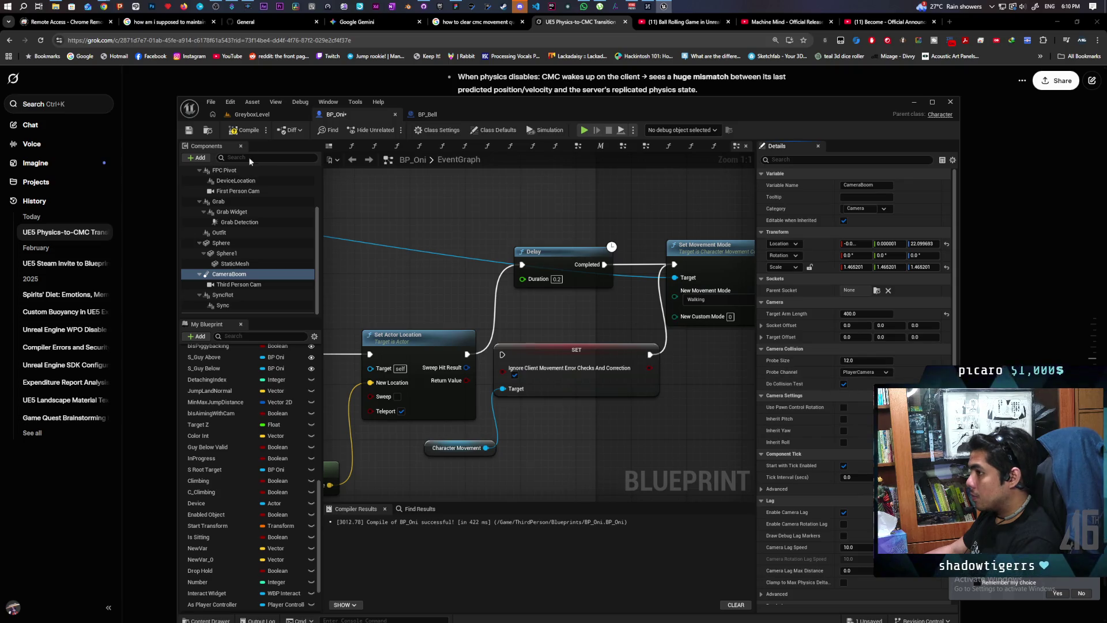
click(268, 115)
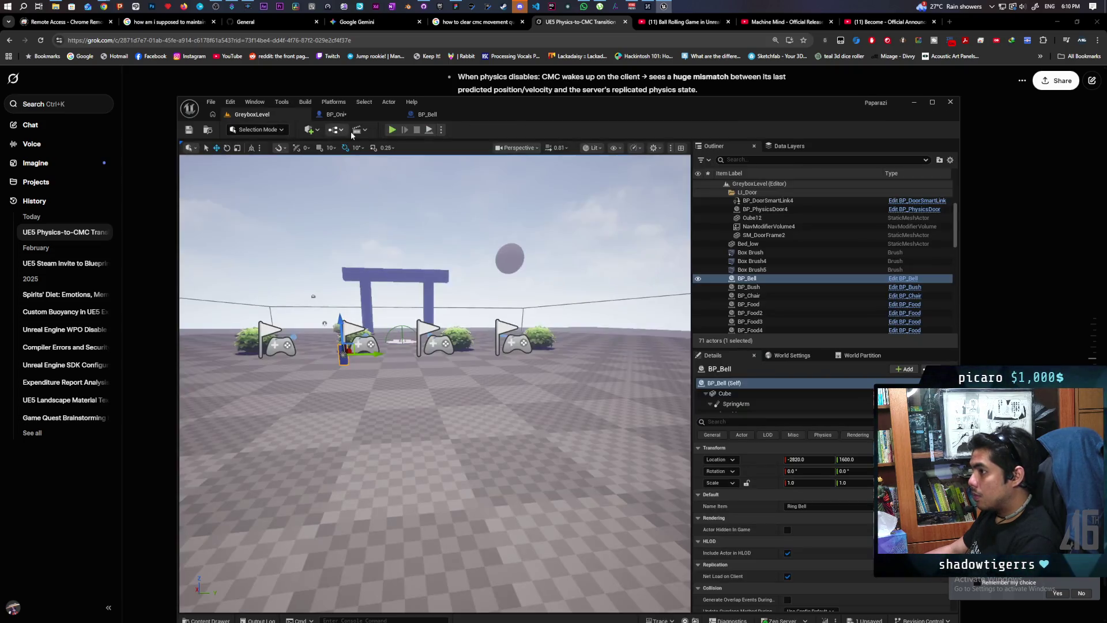
click(392, 129)
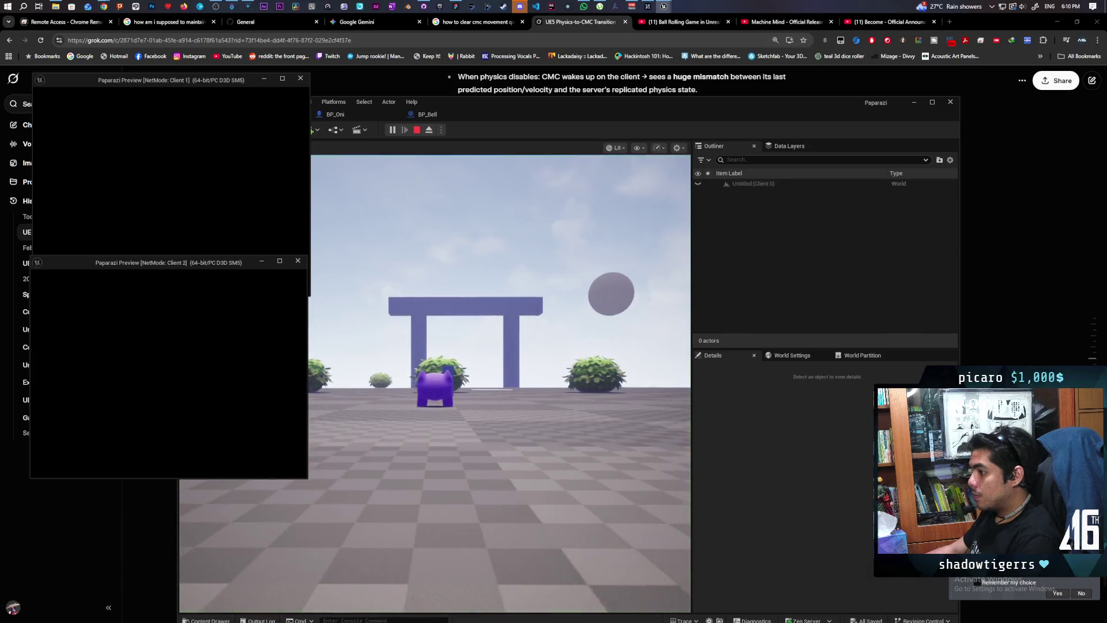
Step: Move the Oni forward in Client 2, then forward and back in the first client
key(alt+Tab)
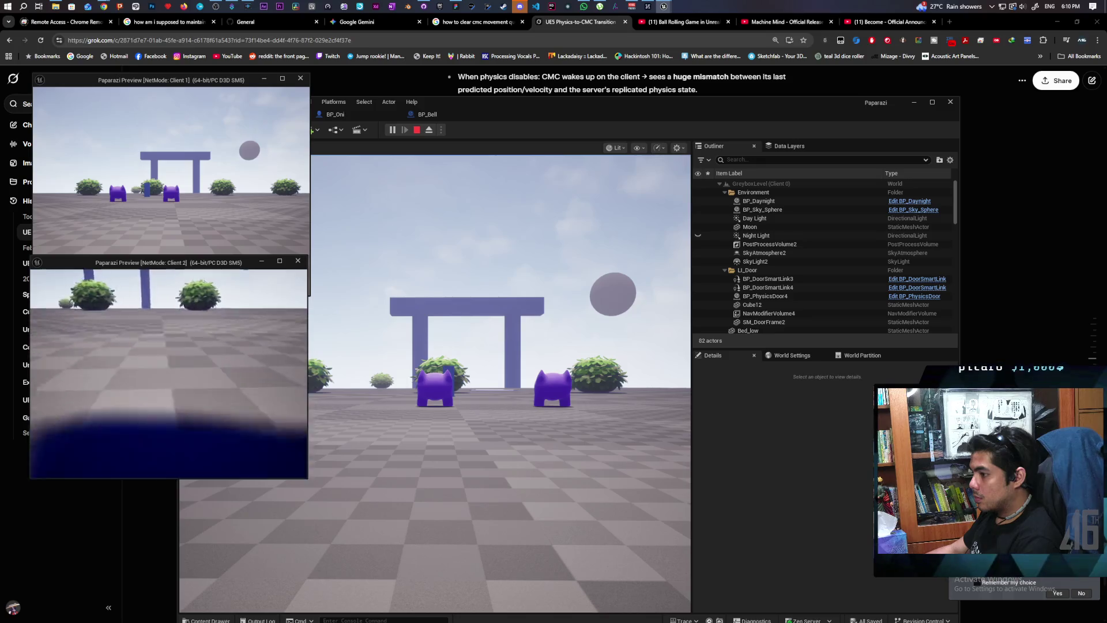
key(w)
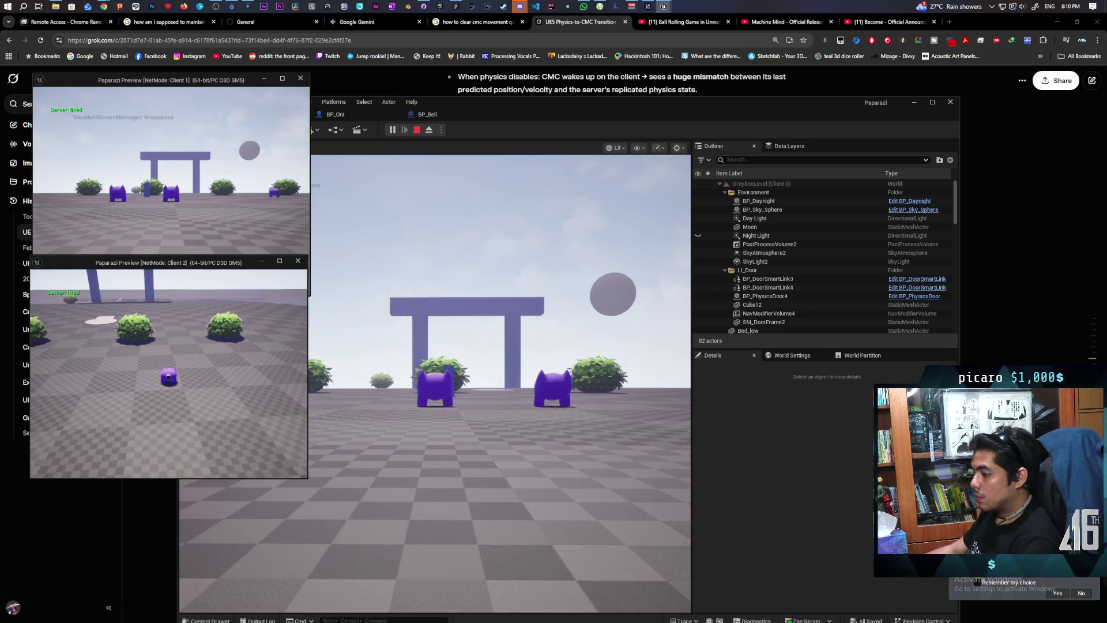
click(361, 435)
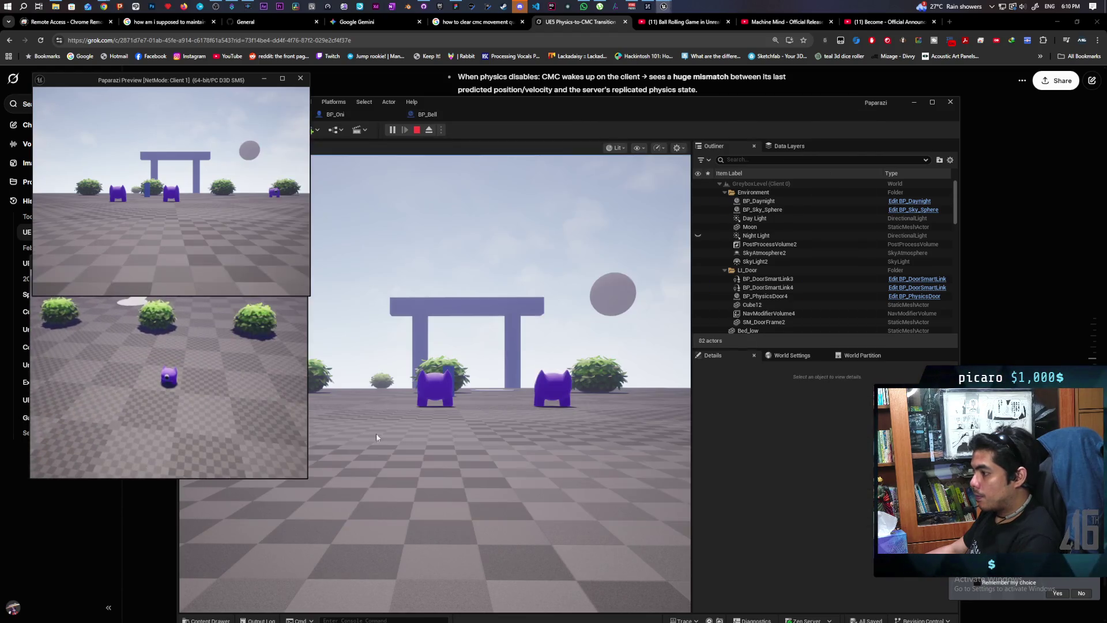
click(361, 435)
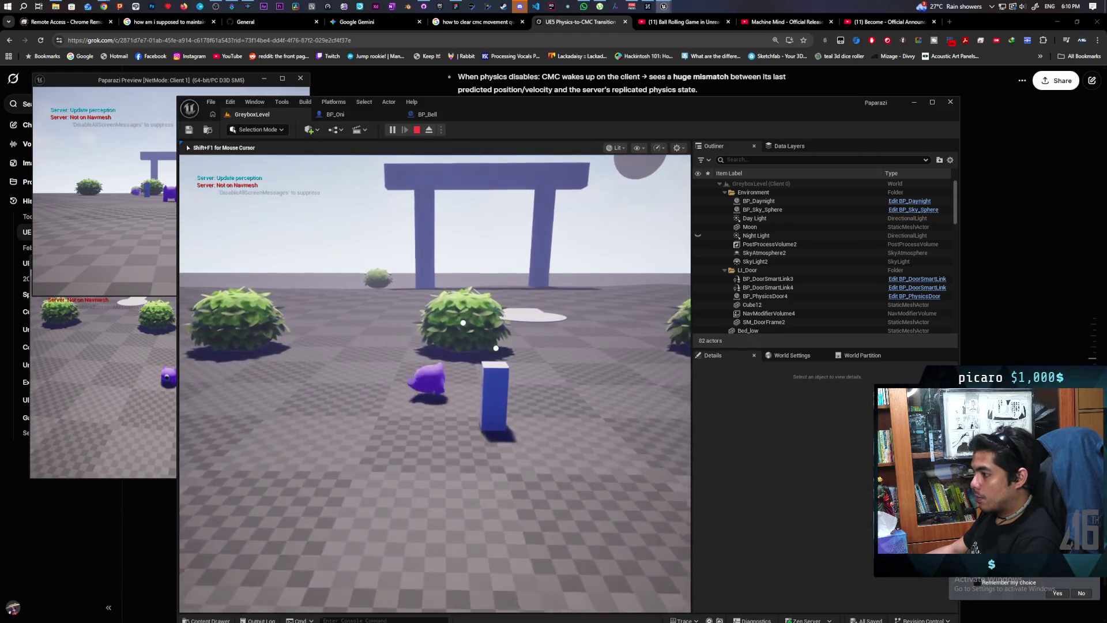
key(w)
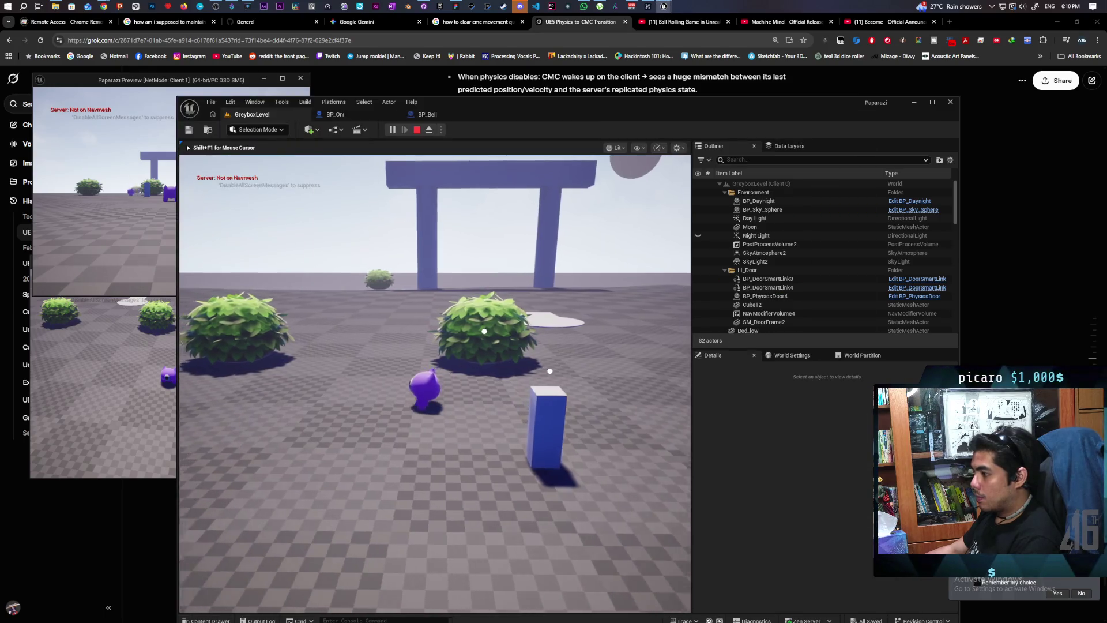
key(s)
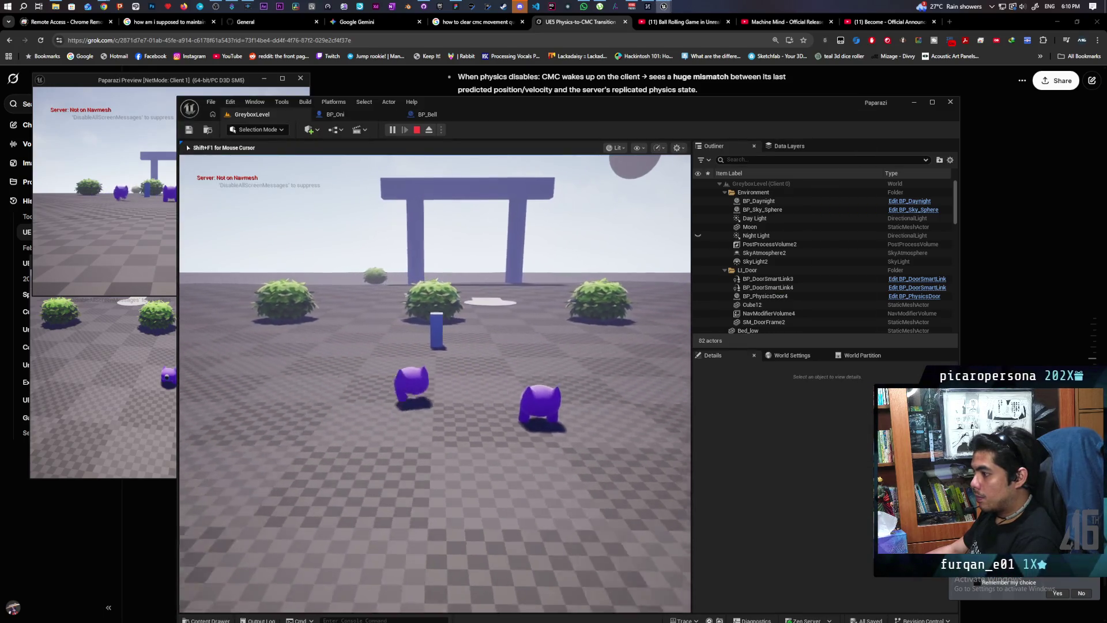
key(shift+F1)
Step: Walk the second client's Oni toward the arch with W, A and D, then stop the session
click(139, 405)
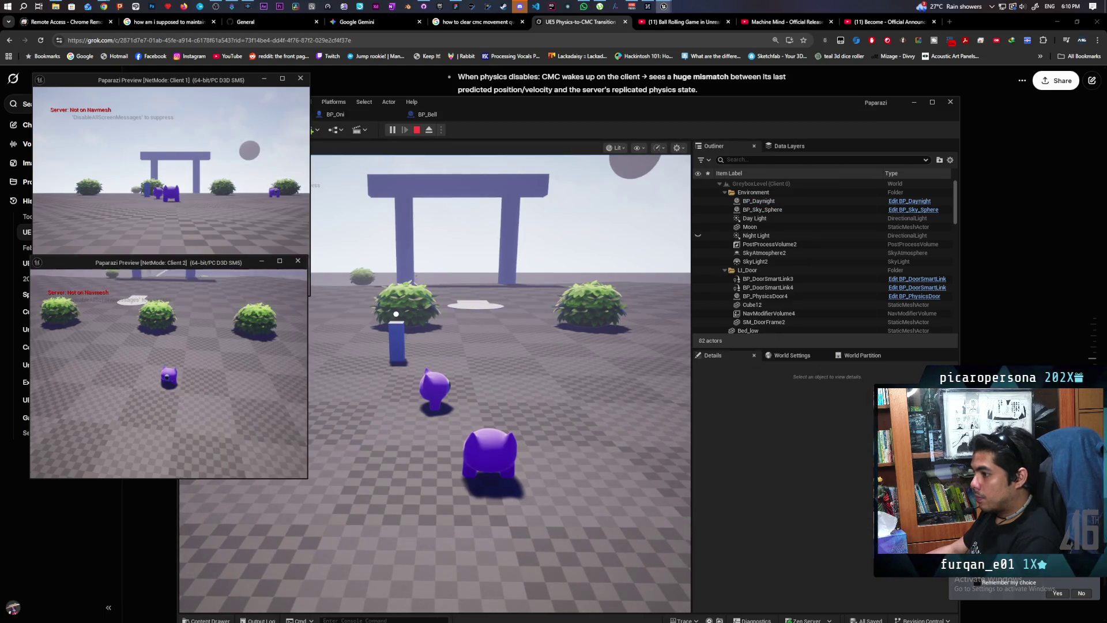
key(w)
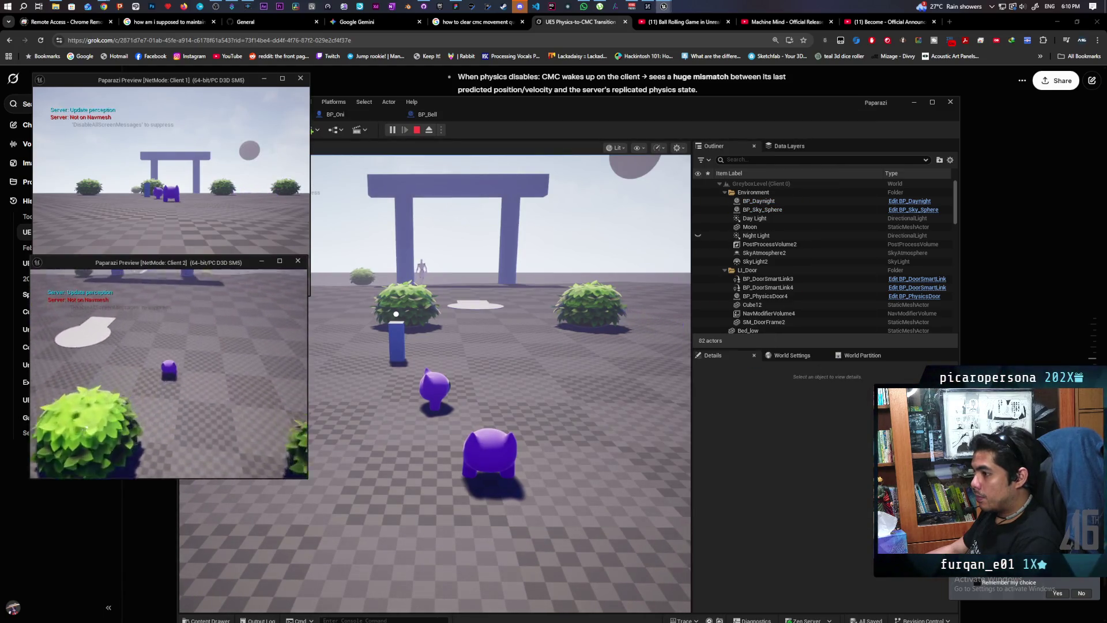
key(w)
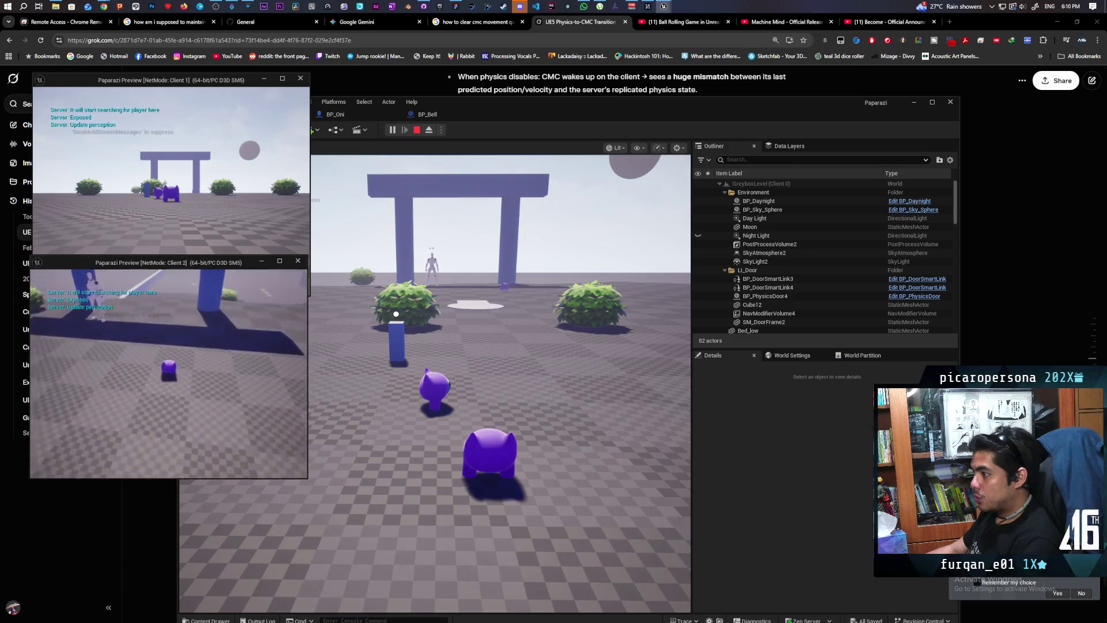
key(a)
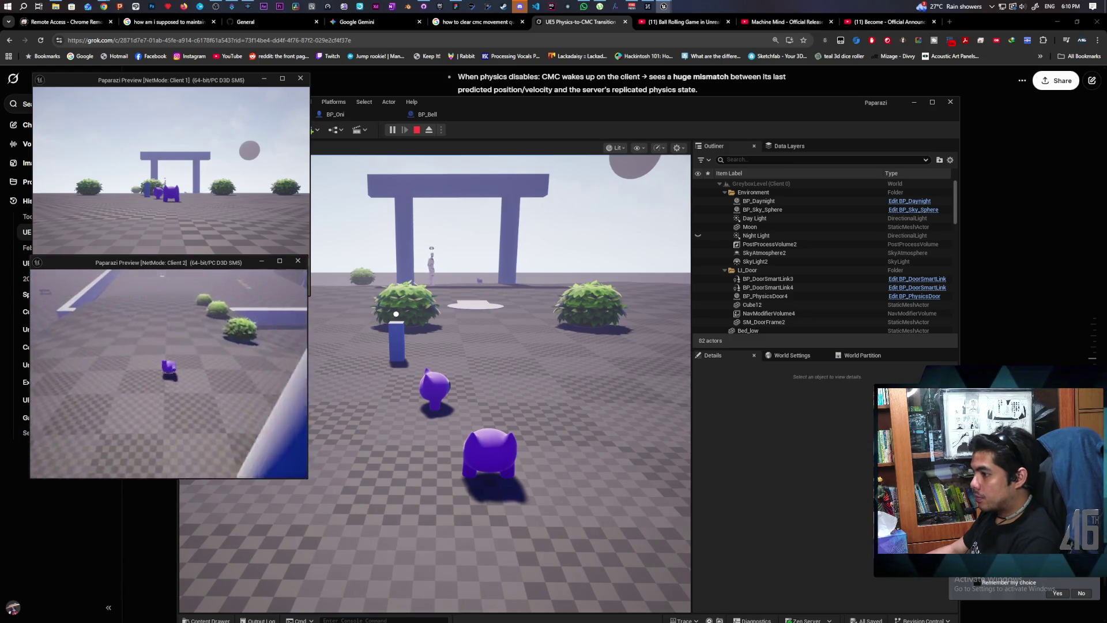
key(d)
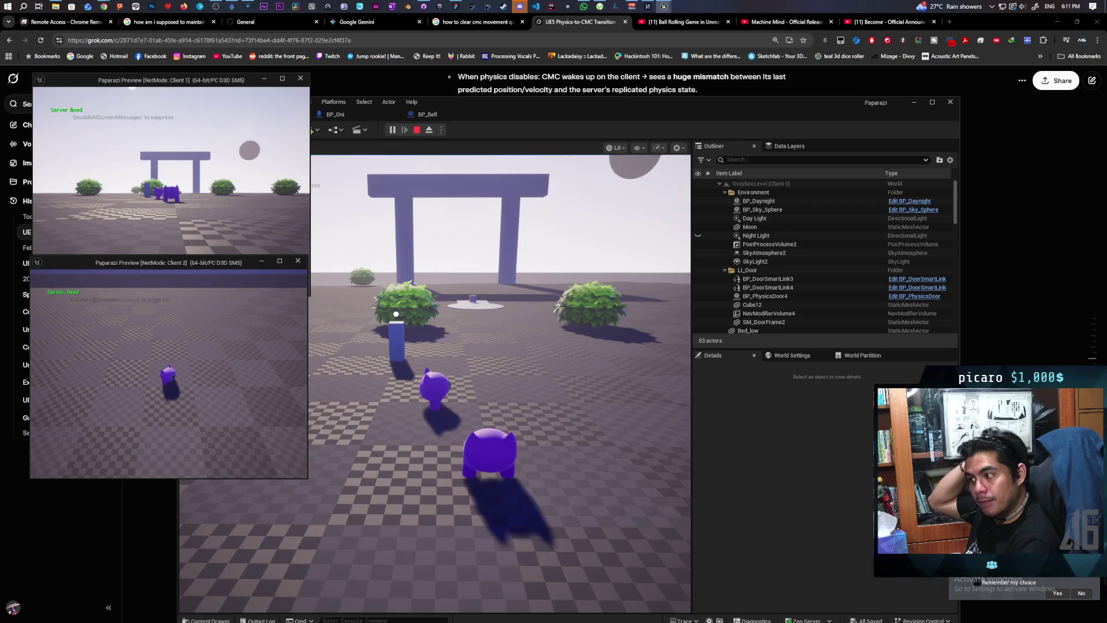
key(Escape)
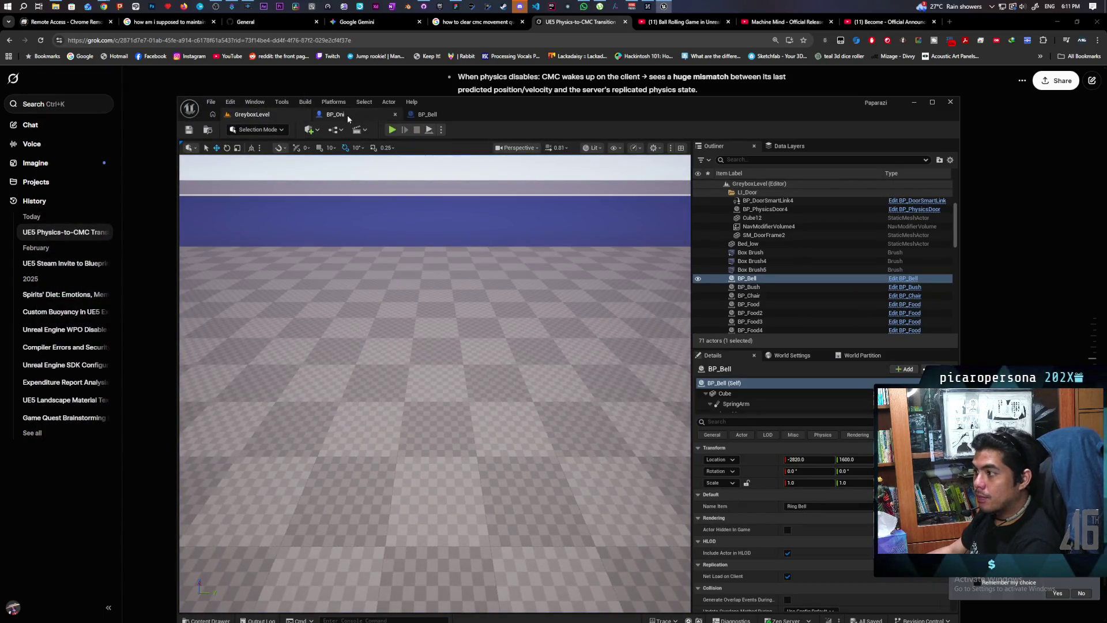
Step: Tick CameraBoom's Do Collision Test in BP_Oni and compile
click(348, 118)
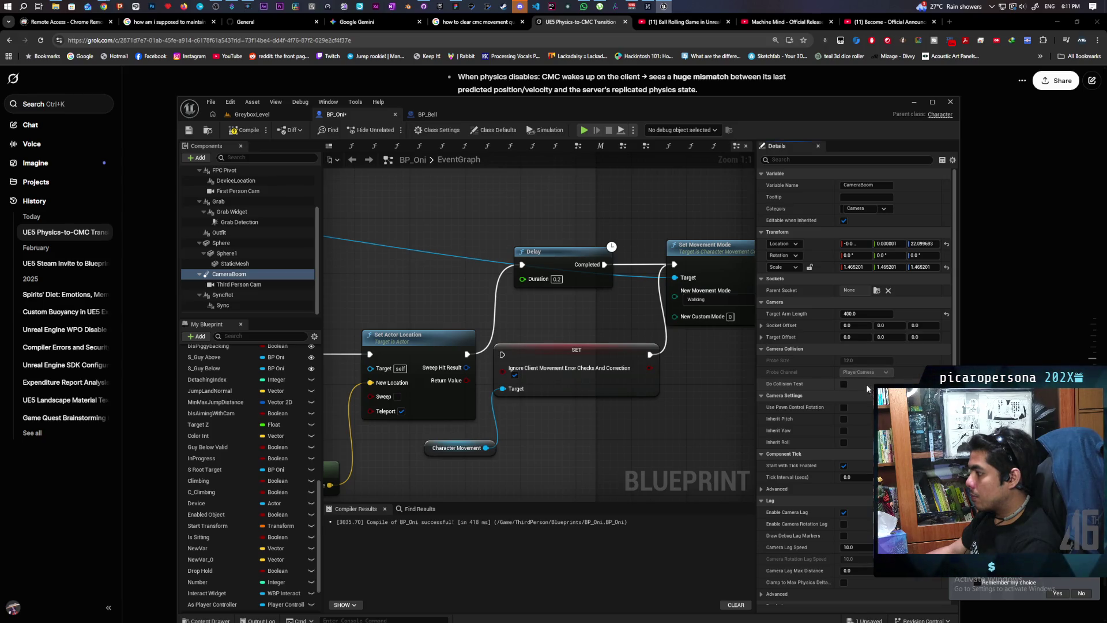
click(844, 385)
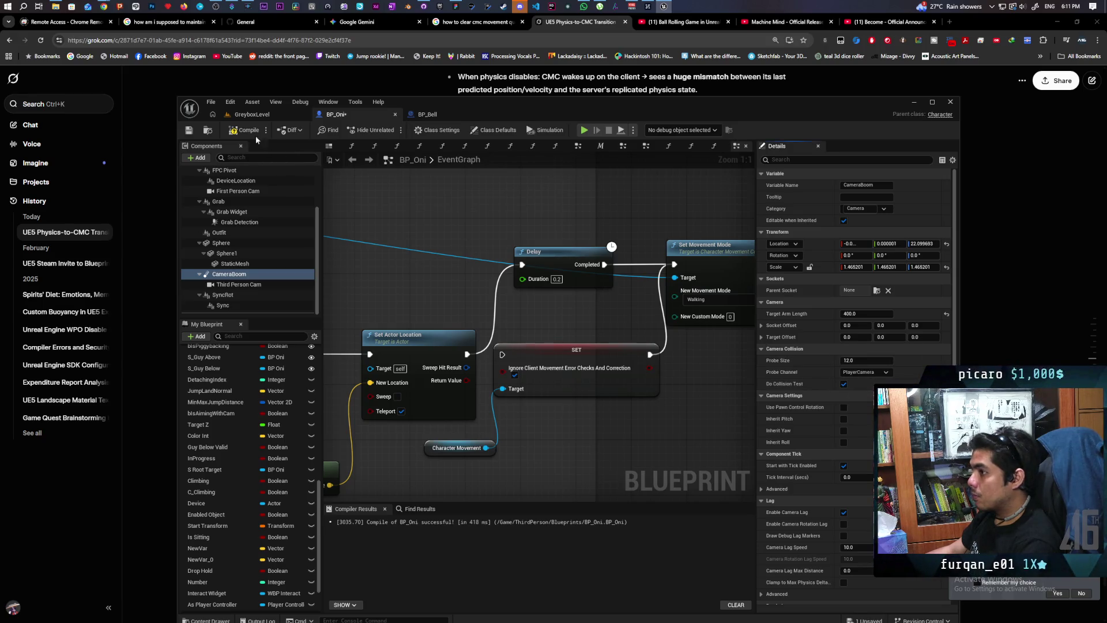
key(F7)
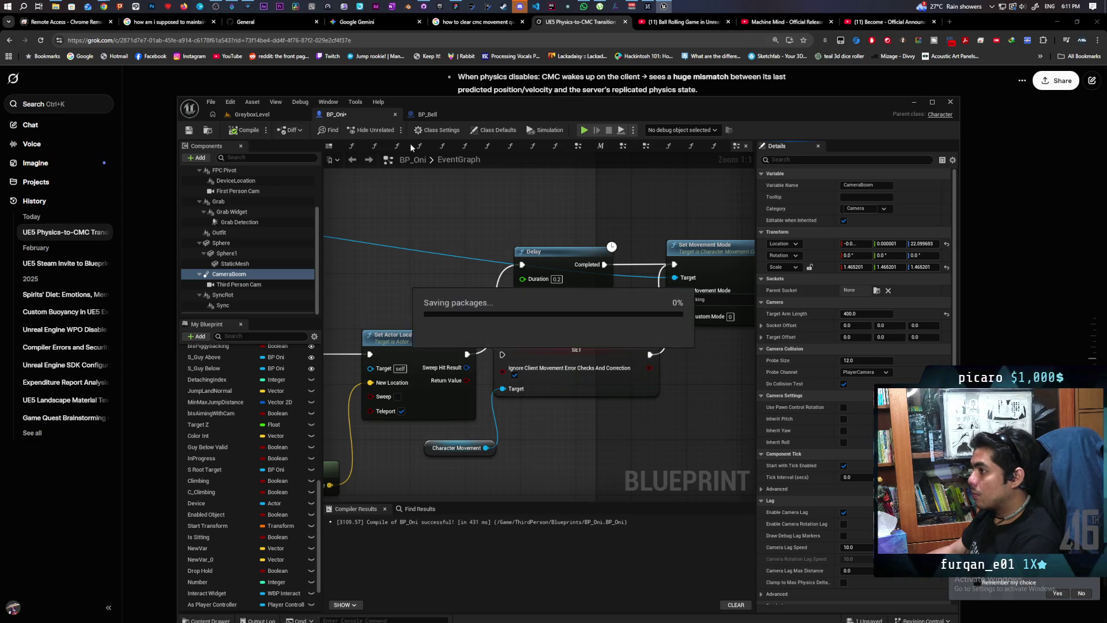
Step: Widen the Testing Roll comment and shift the Left Shift event and upper Do Once left
scroll(417, 268, down, 7)
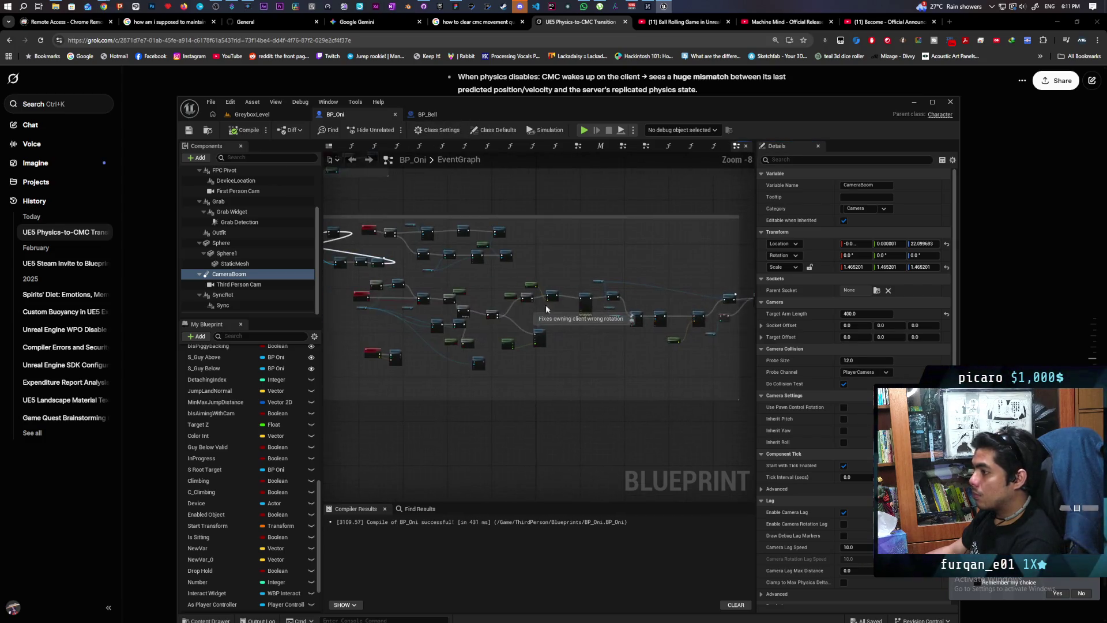
scroll(579, 300, up, 4)
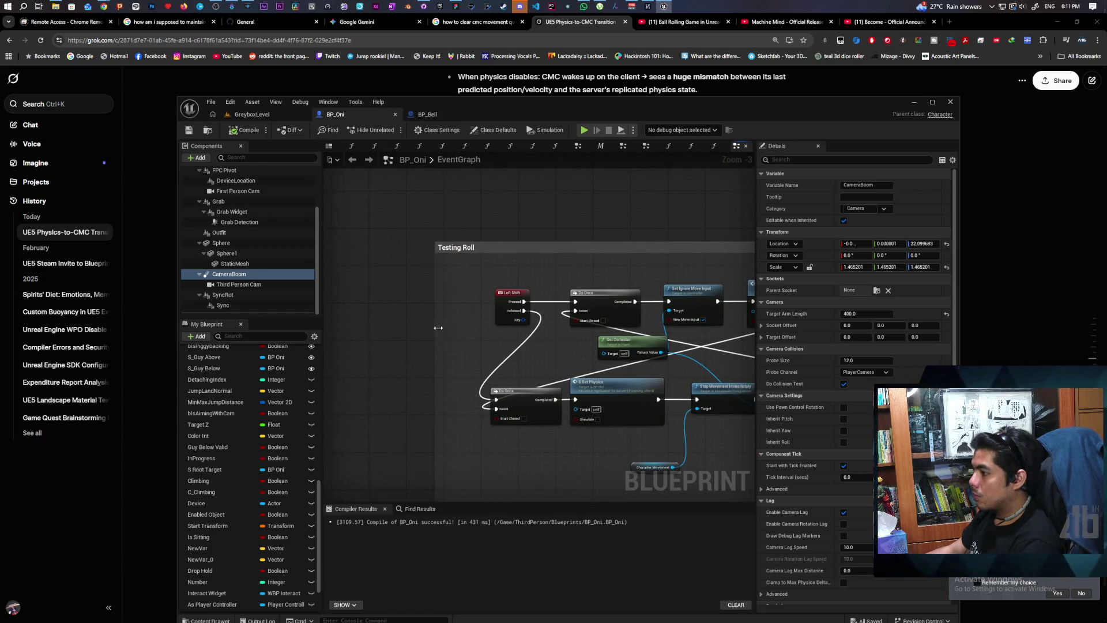
drag(436, 328, 323, 329)
drag(497, 312, 361, 311)
drag(601, 299, 476, 301)
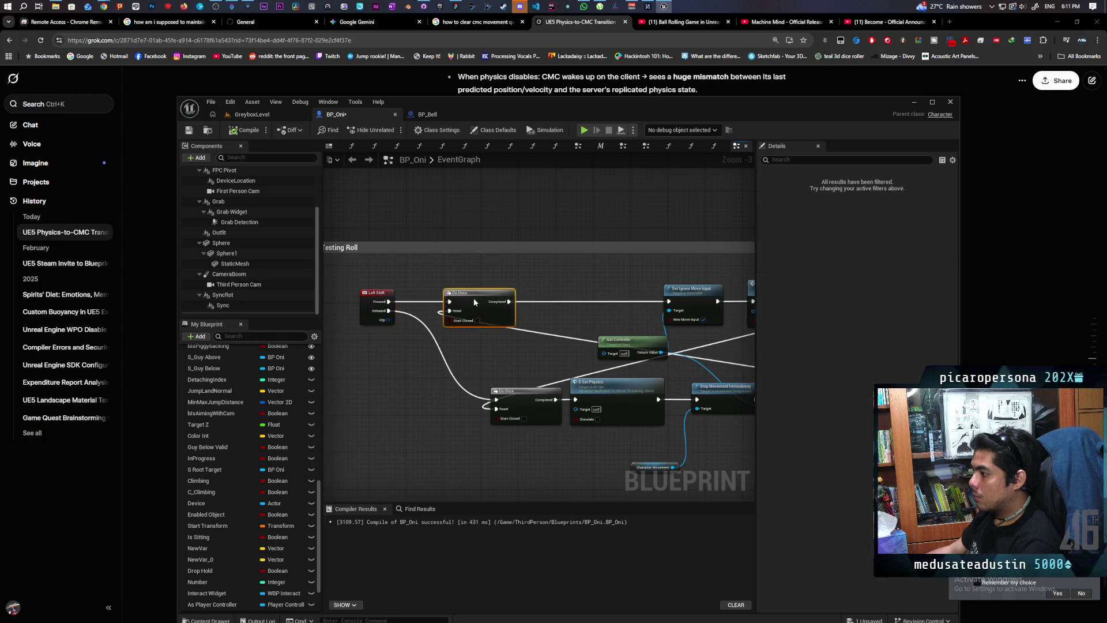
Step: Add a CameraBoom Set Do Collision Test node wired after the upper Do Once
click(238, 274)
mouse_move(445, 282)
mouse_down()
mouse_move(454, 267)
mouse_move(520, 284)
mouse_up()
text(do collis)
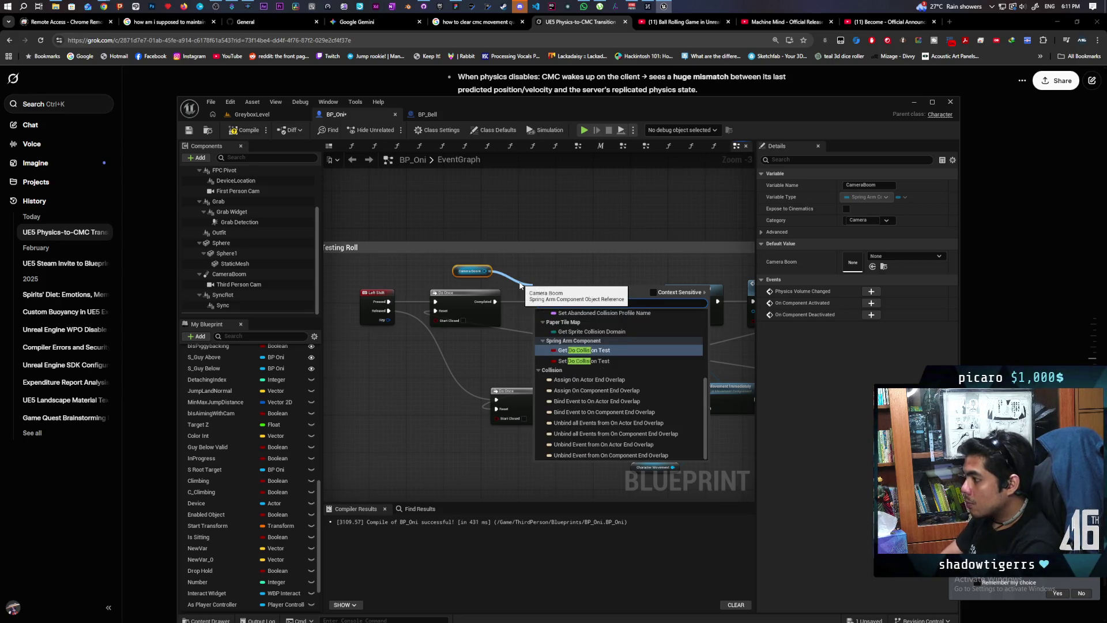
key(Down)
key(Return)
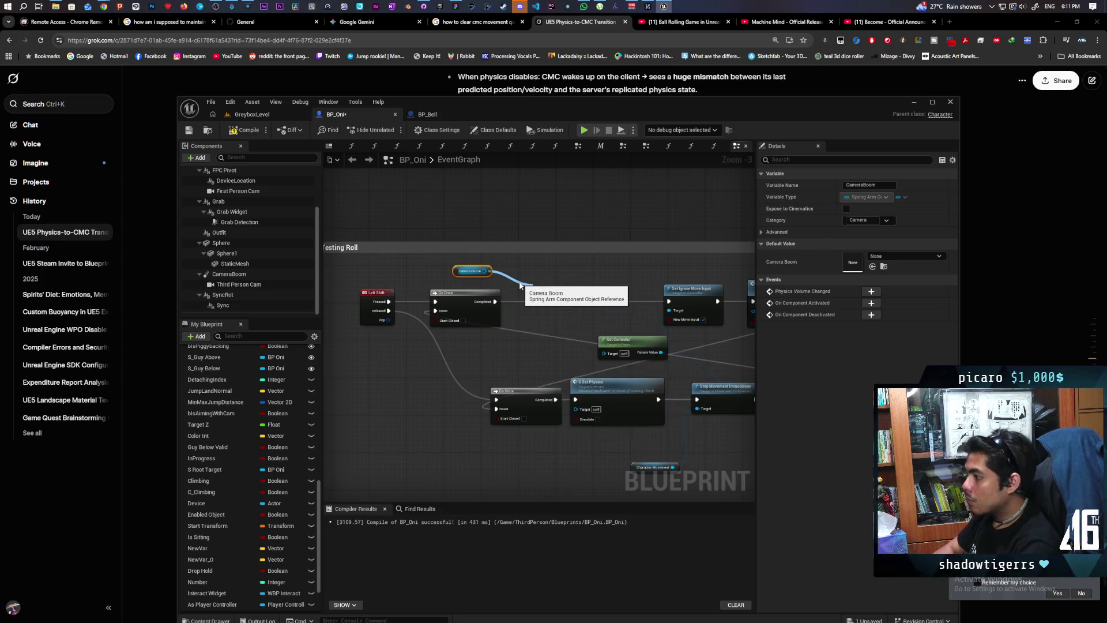
drag(492, 306, 540, 294)
drag(555, 301, 559, 310)
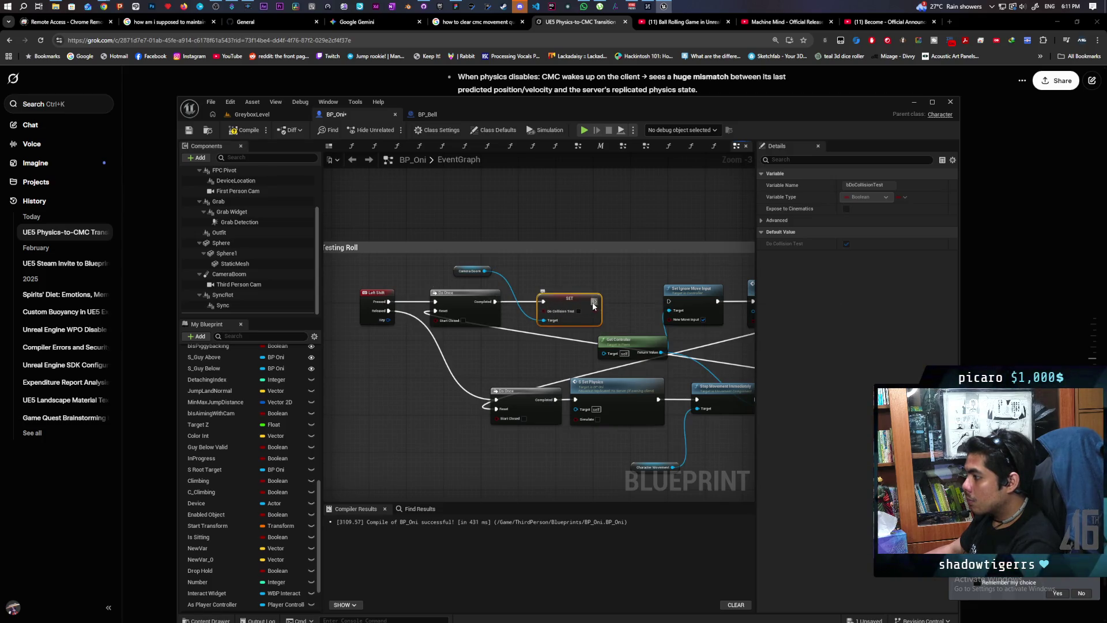
Step: Duplicate the SET node for the lower Do Once, connect Camera Boom as target, and recompile
mouse_move(508, 399)
mouse_down()
mouse_move(599, 371)
mouse_move(523, 371)
mouse_up()
click(686, 275)
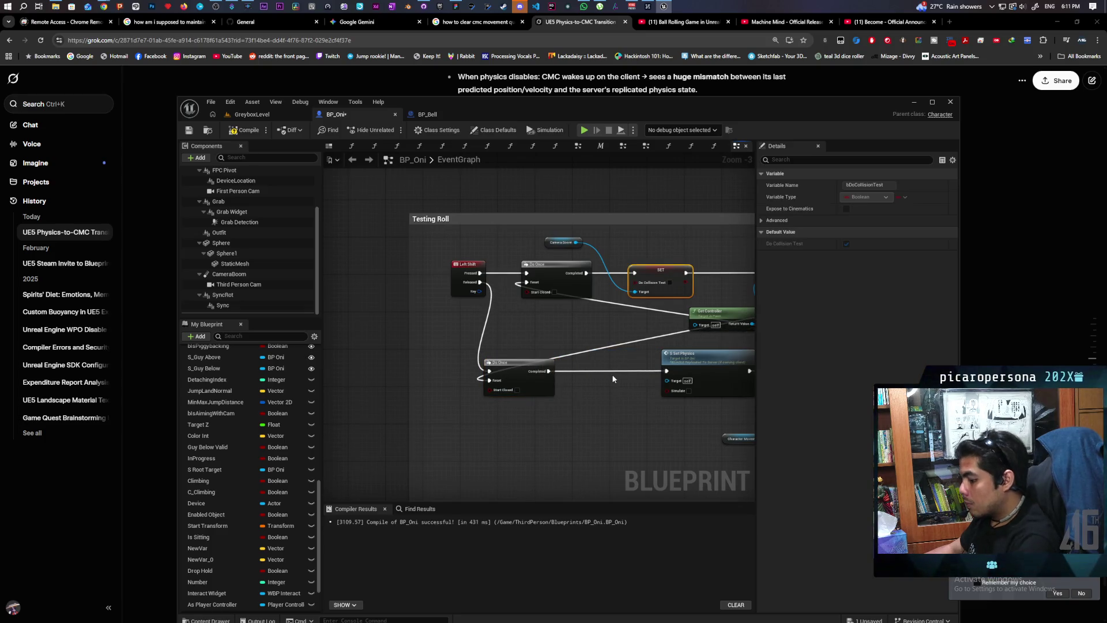
key(ctrl+v)
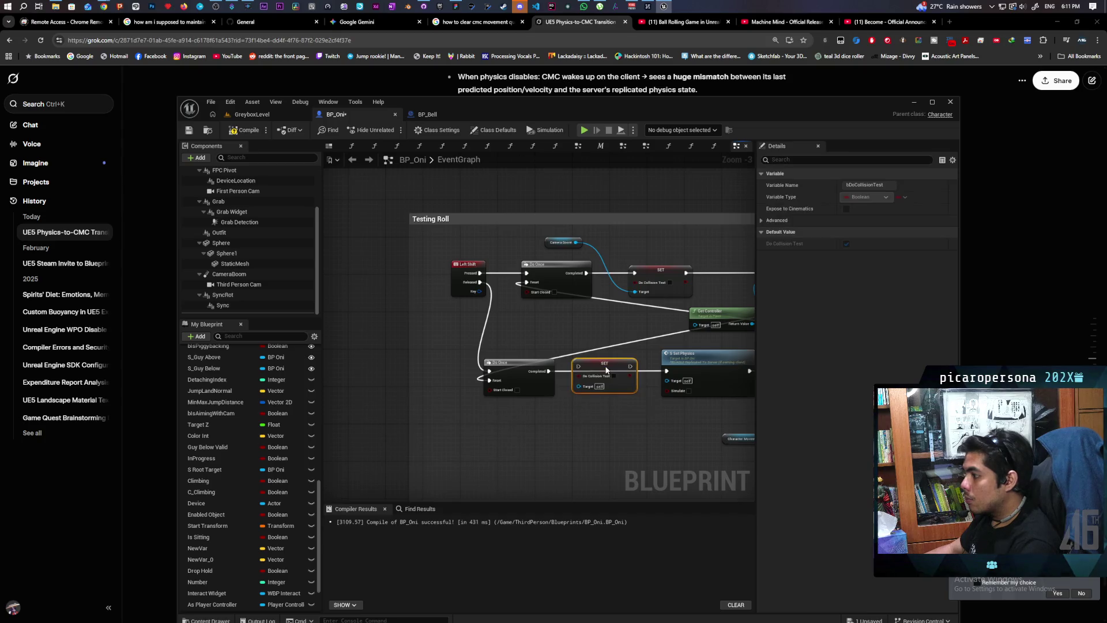
drag(548, 371, 569, 375)
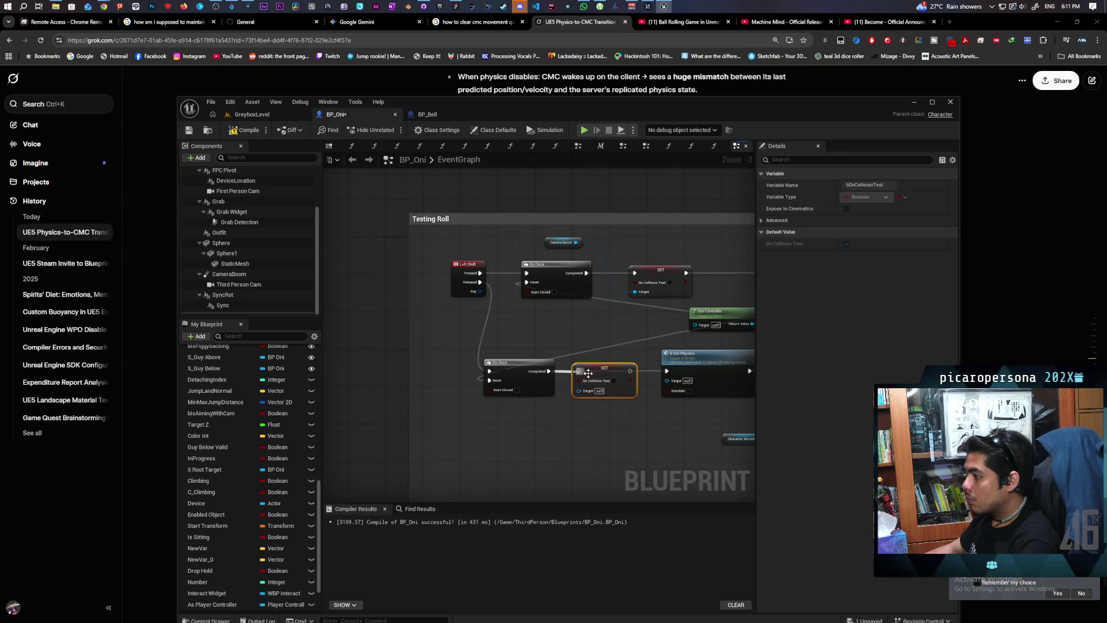
drag(576, 242, 581, 391)
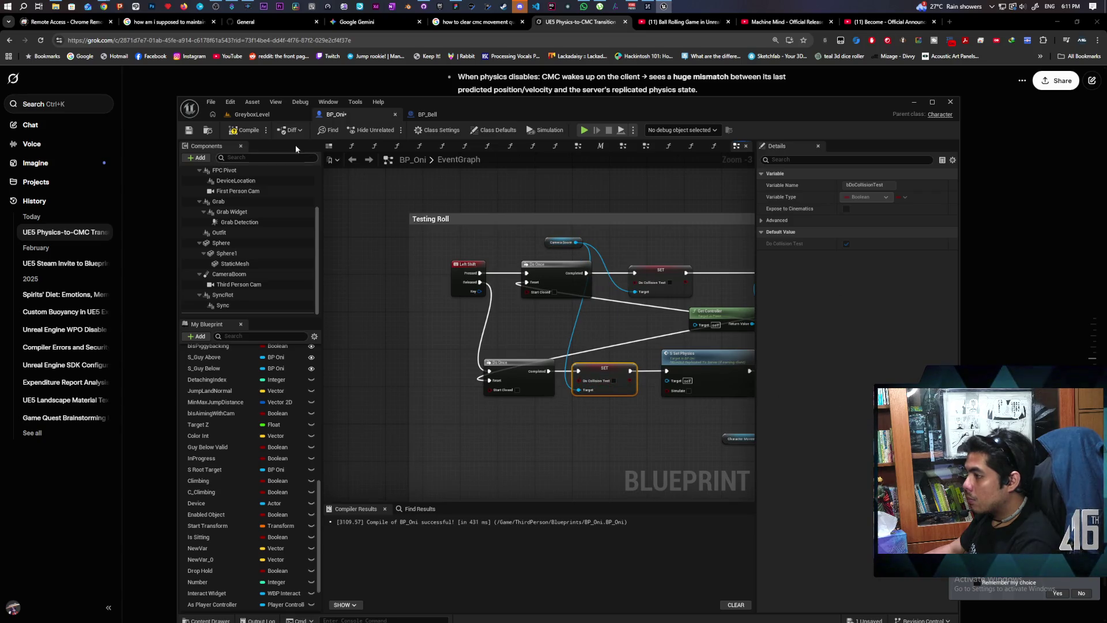
key(F7)
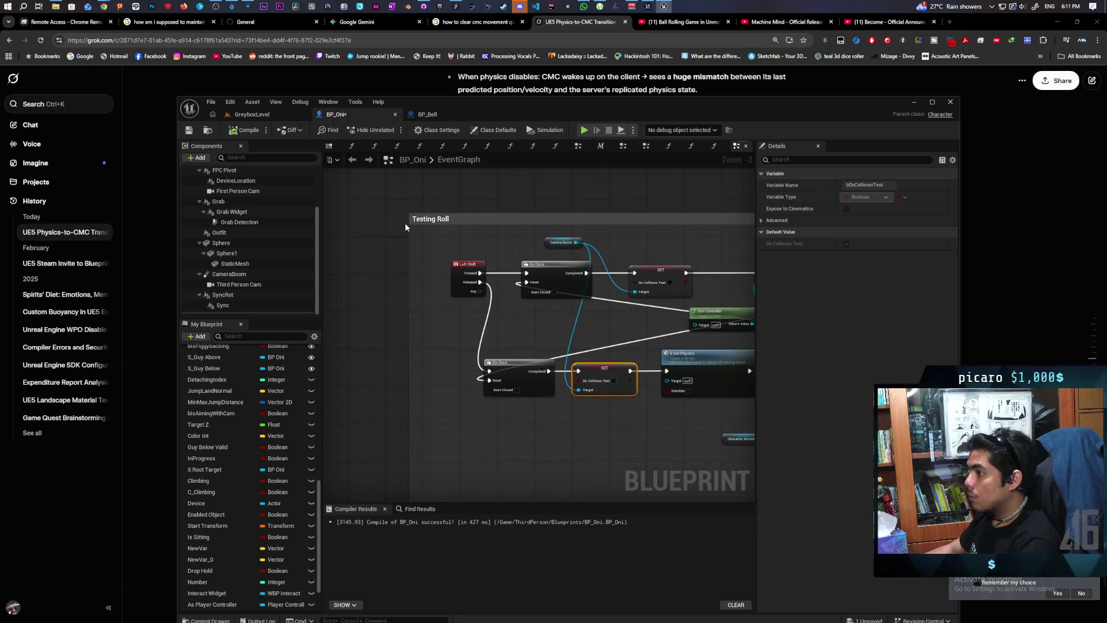
click(252, 114)
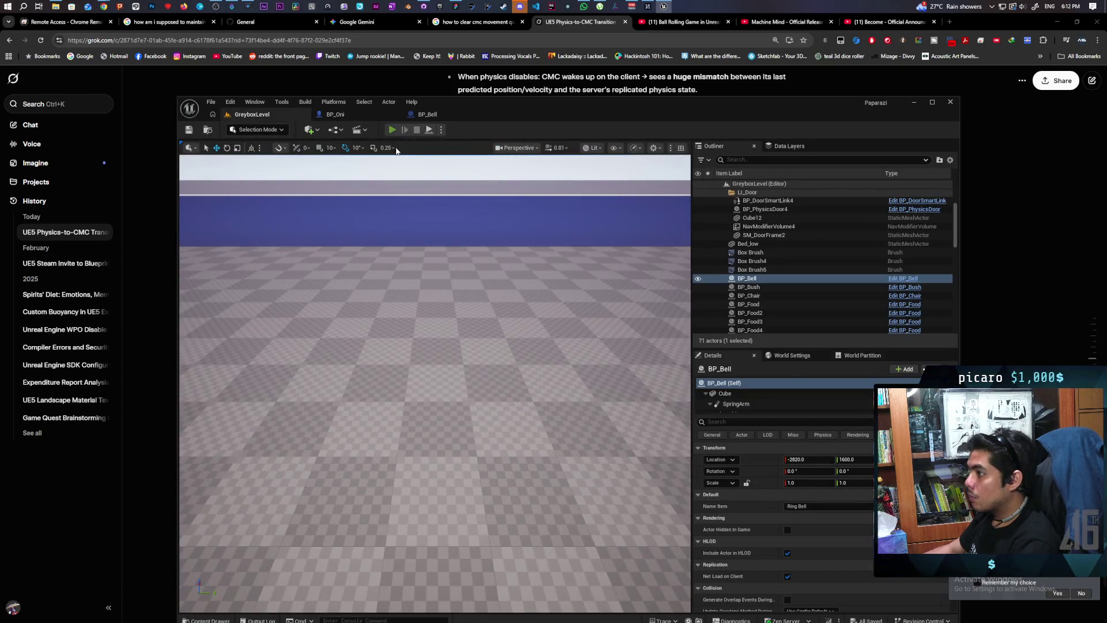
Step: Test the change in a two-client session by moving the second client's Oni, then stop
click(391, 129)
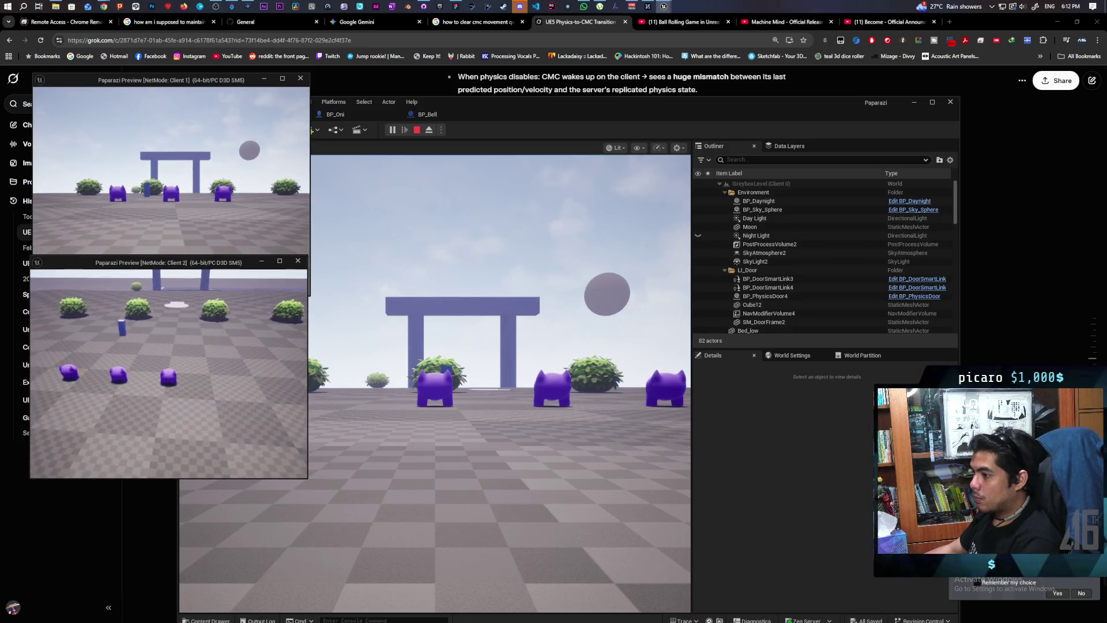
key(w)
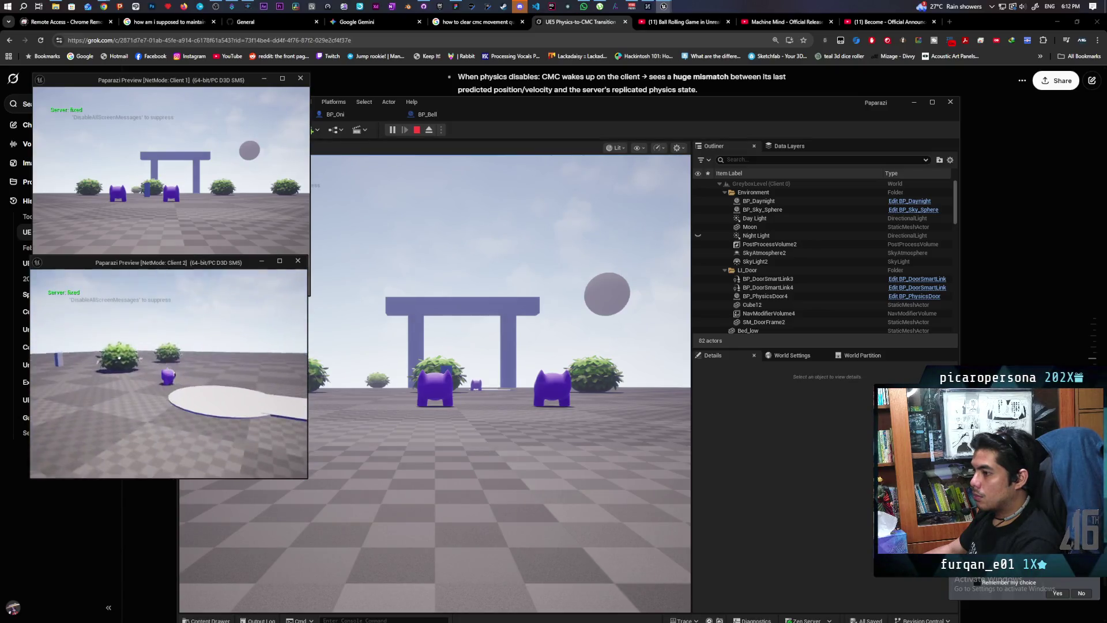
key(Escape)
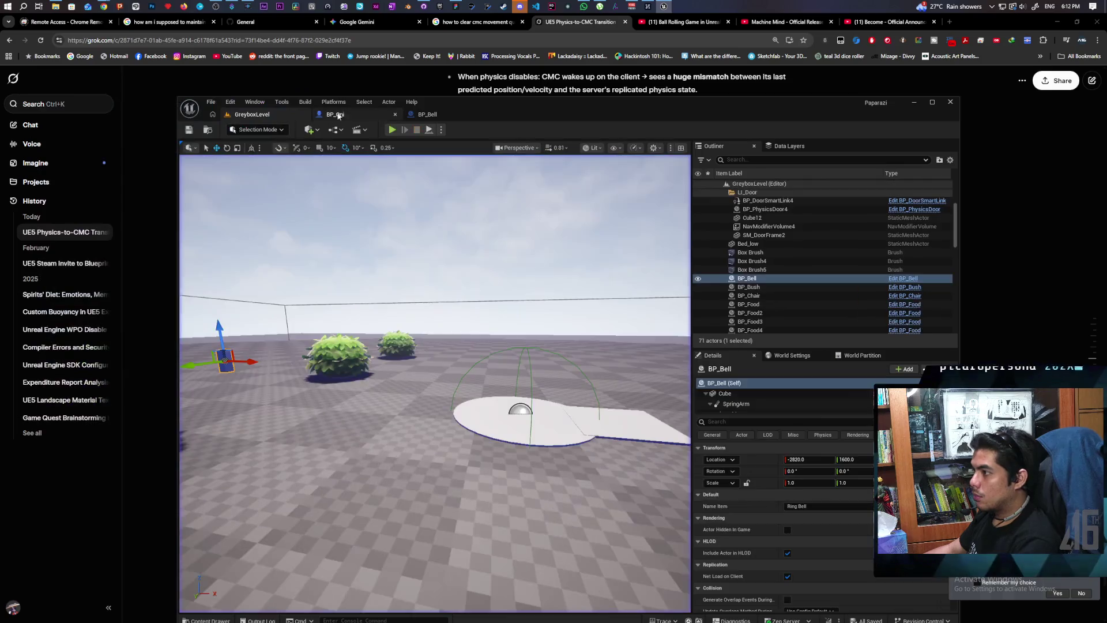
Step: Check the BP_Oni event graph, then restart the GreyboxLevel multiplayer play test
click(332, 115)
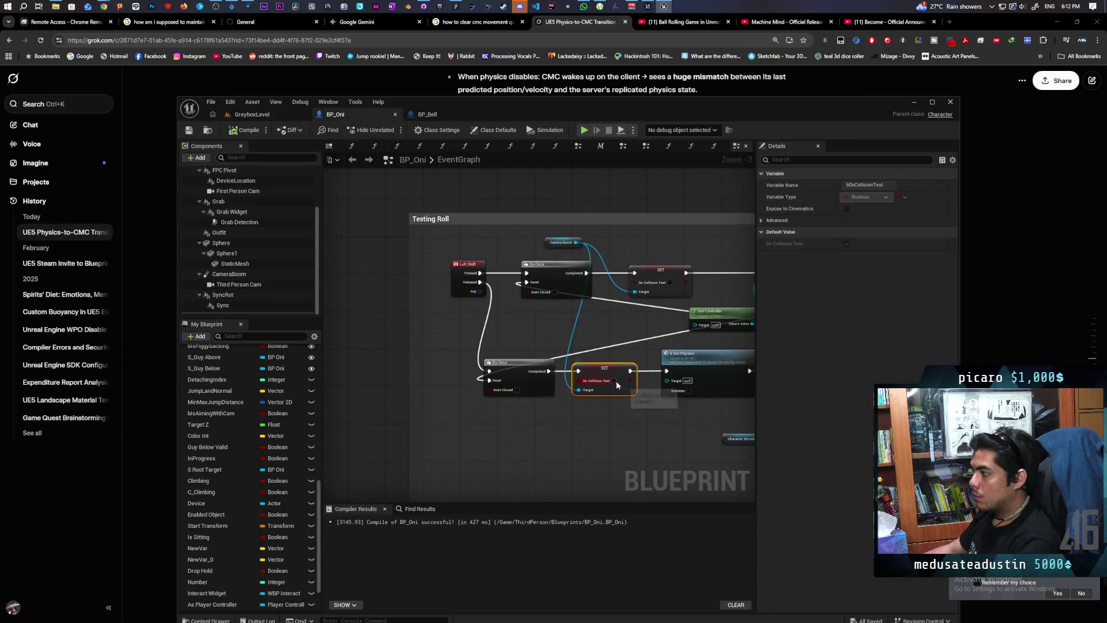
click(266, 116)
click(392, 130)
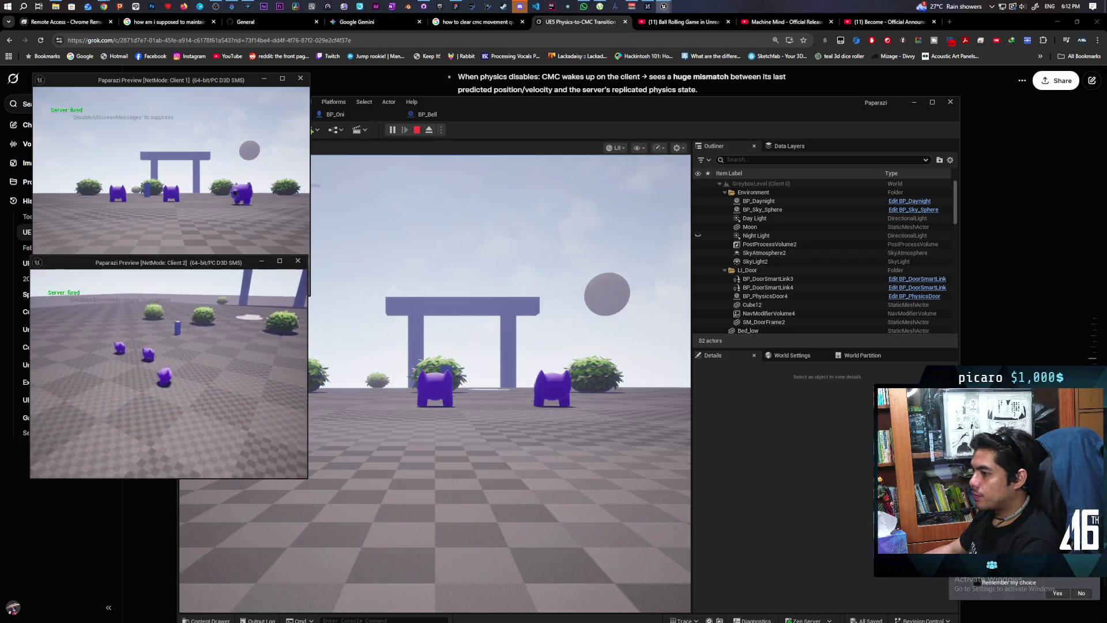
Step: Switch the play options to 1 player with a chosen network mode and start playing
key(Escape)
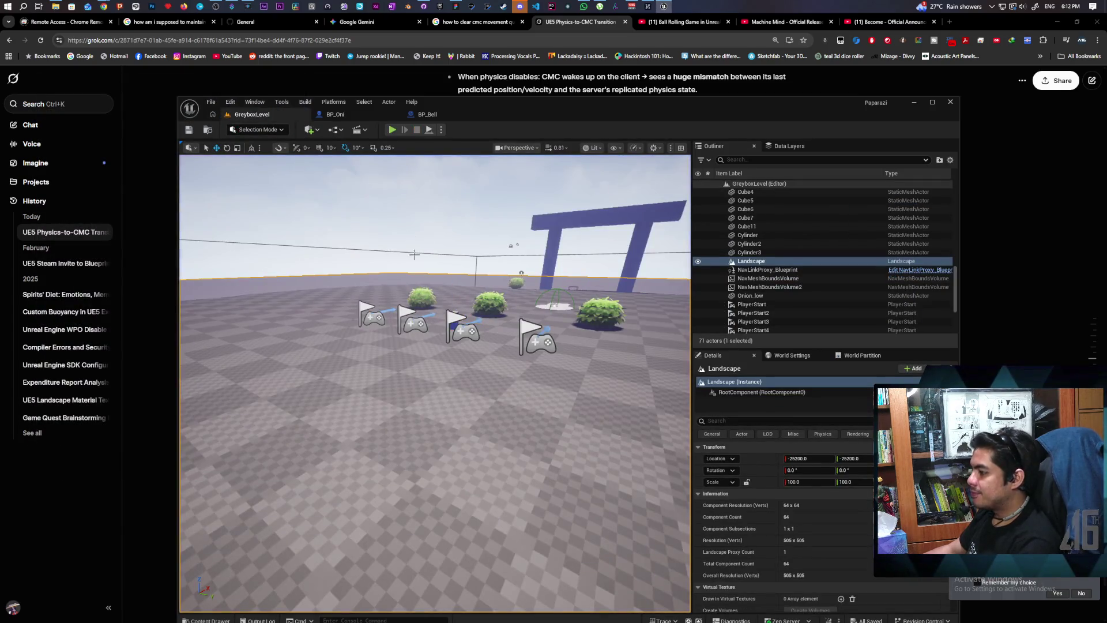
click(441, 130)
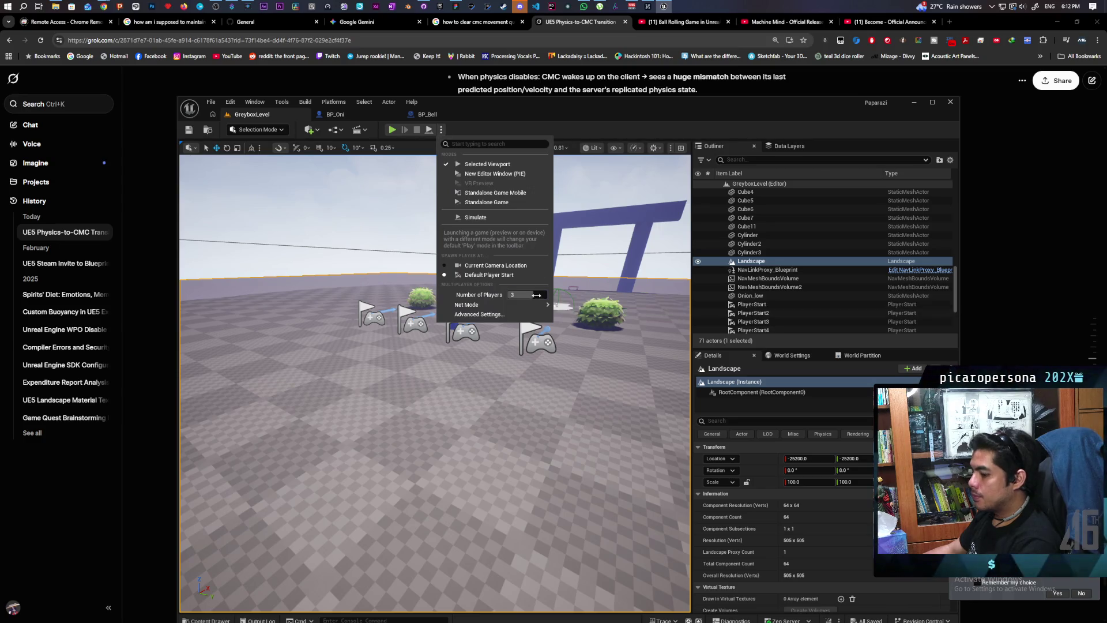
click(571, 311)
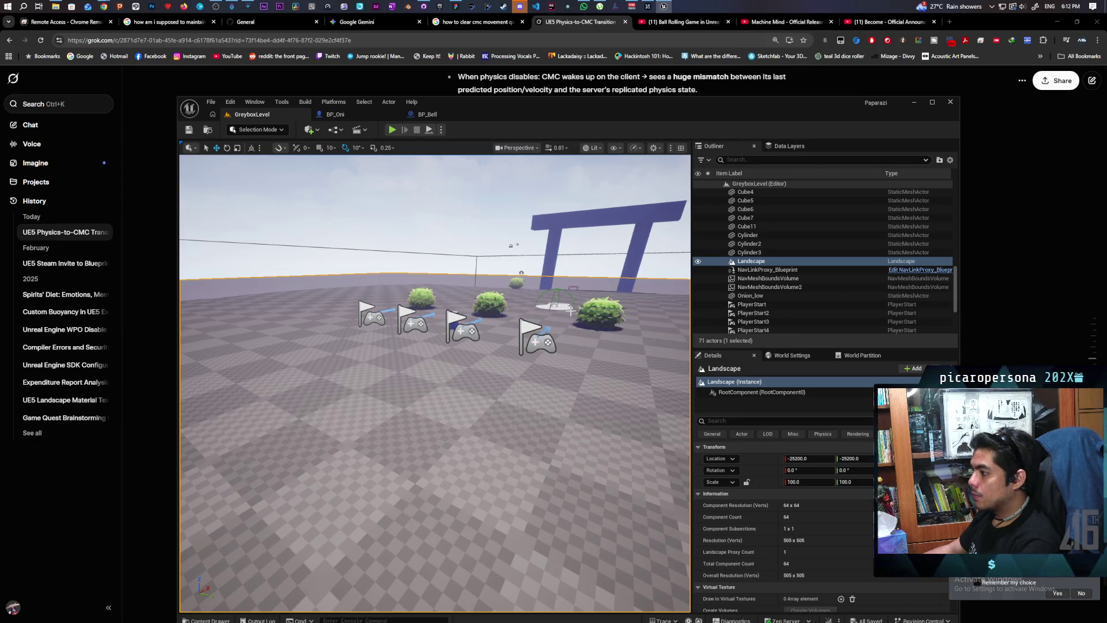
click(441, 130)
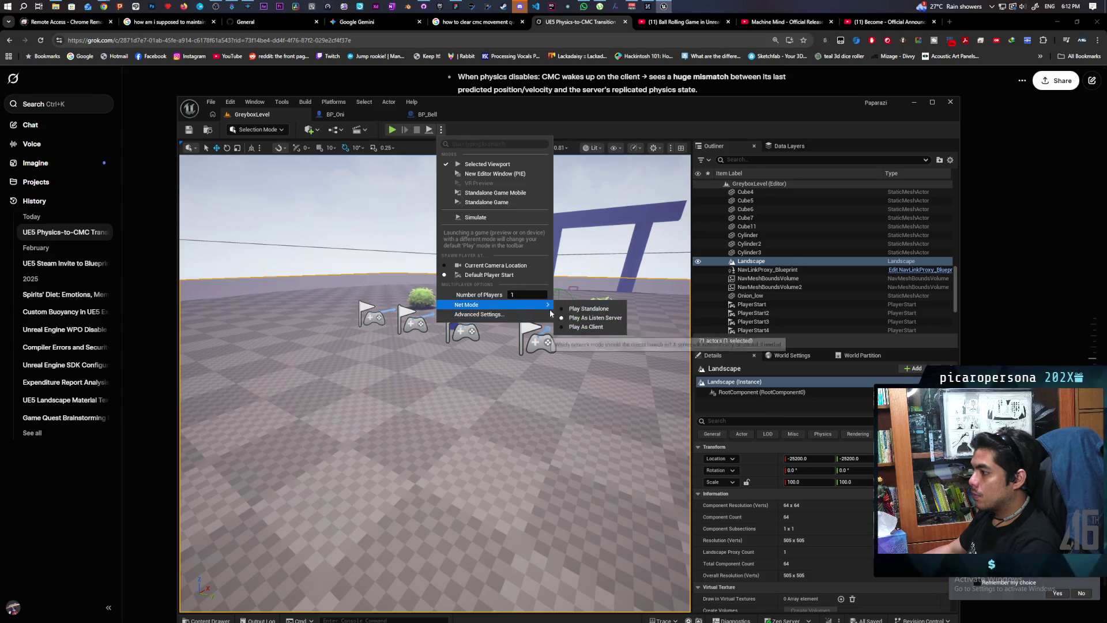
click(573, 309)
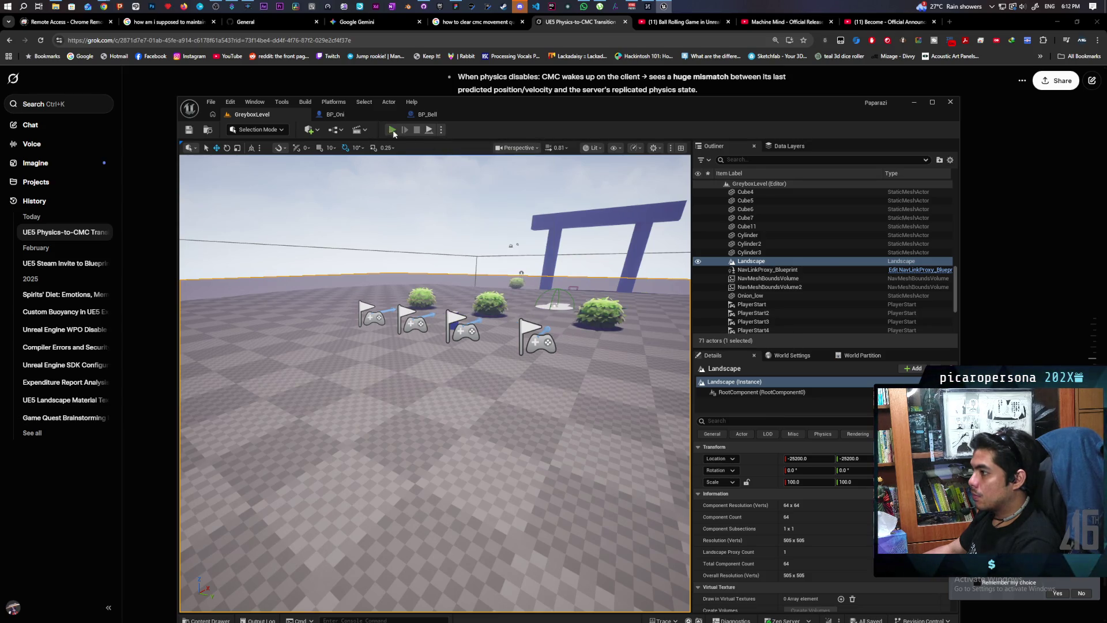
click(392, 130)
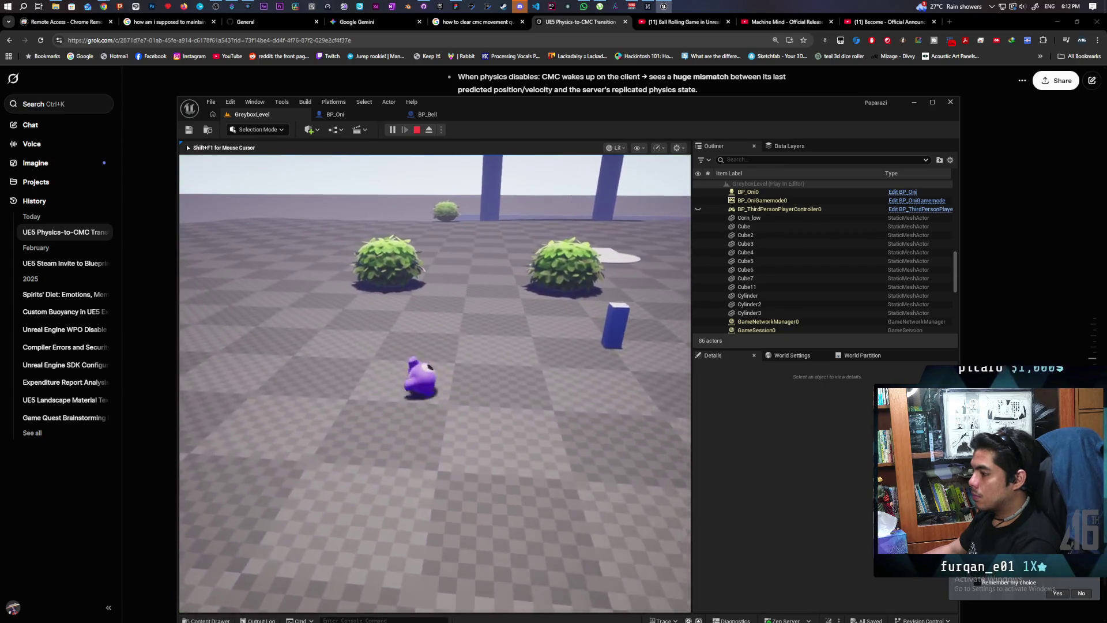
Step: Walk and jump the Oni between the bushes and across the open floor toward the plants
key(w)
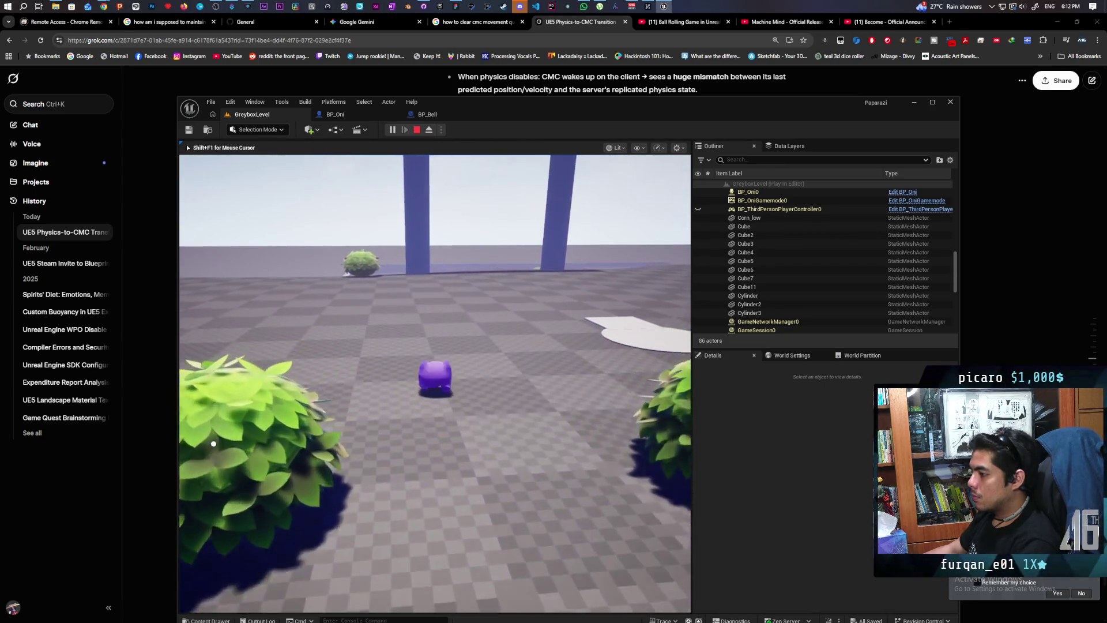
key(space)
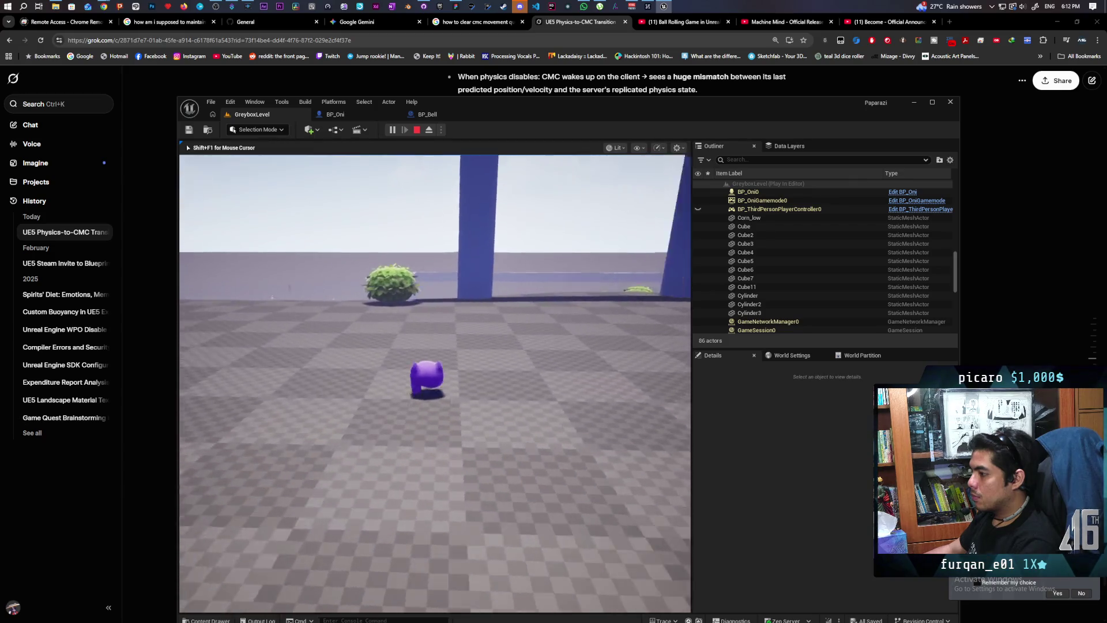
key(space)
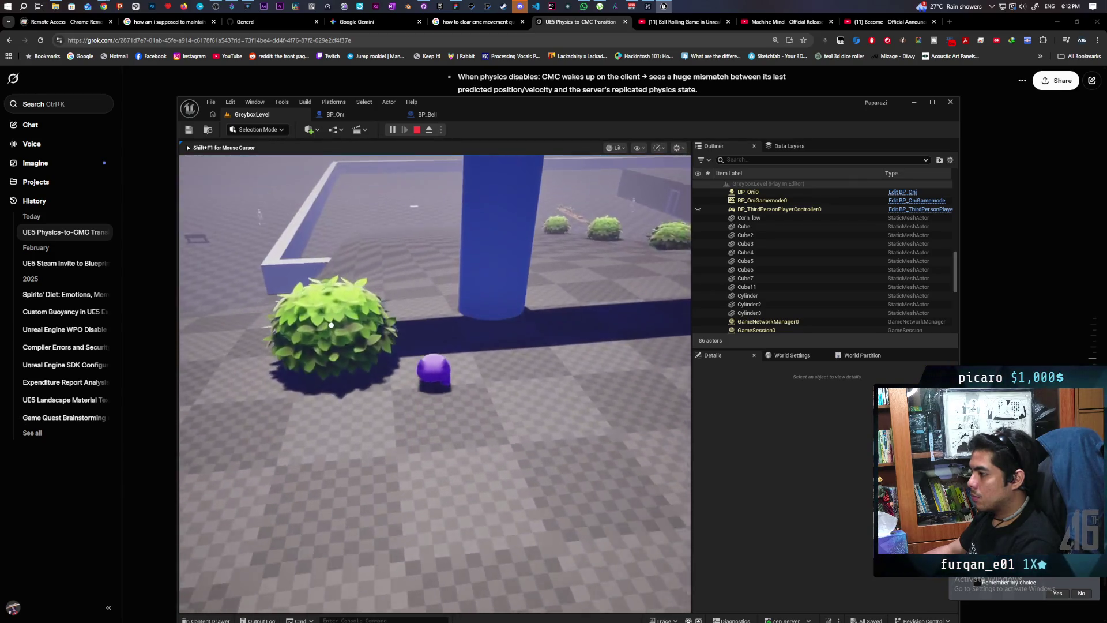
key(w)
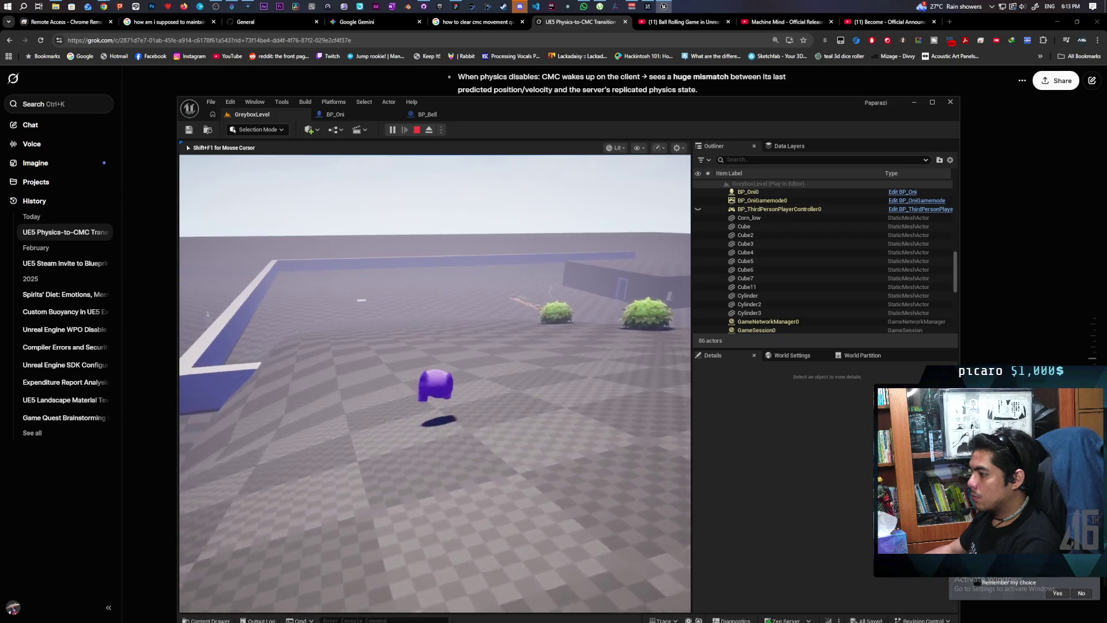
key(w)
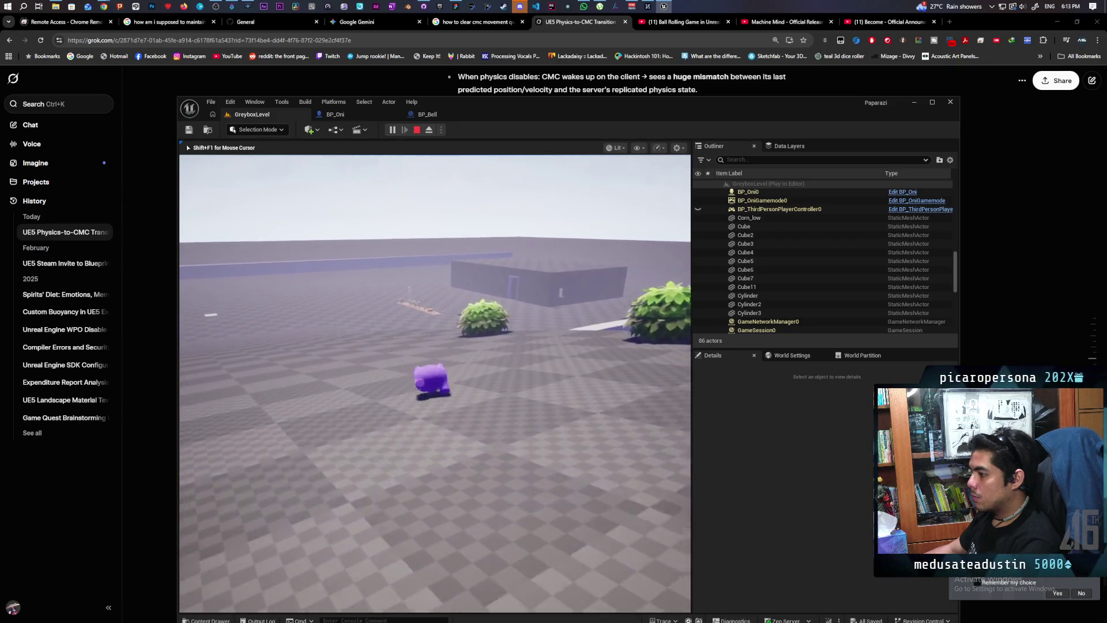
key(w)
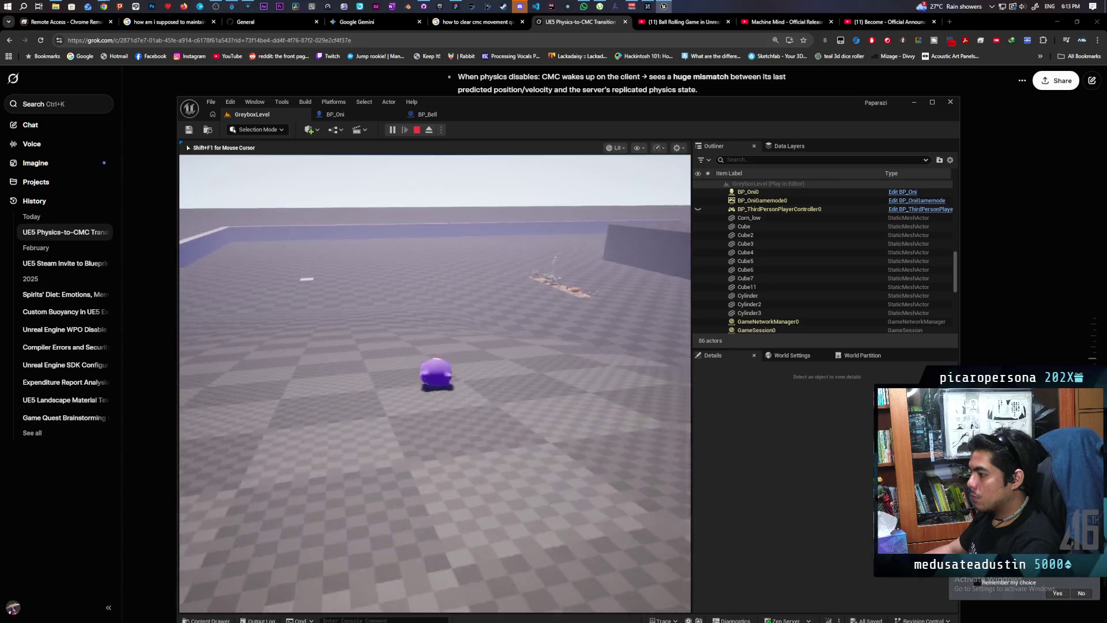
key(w)
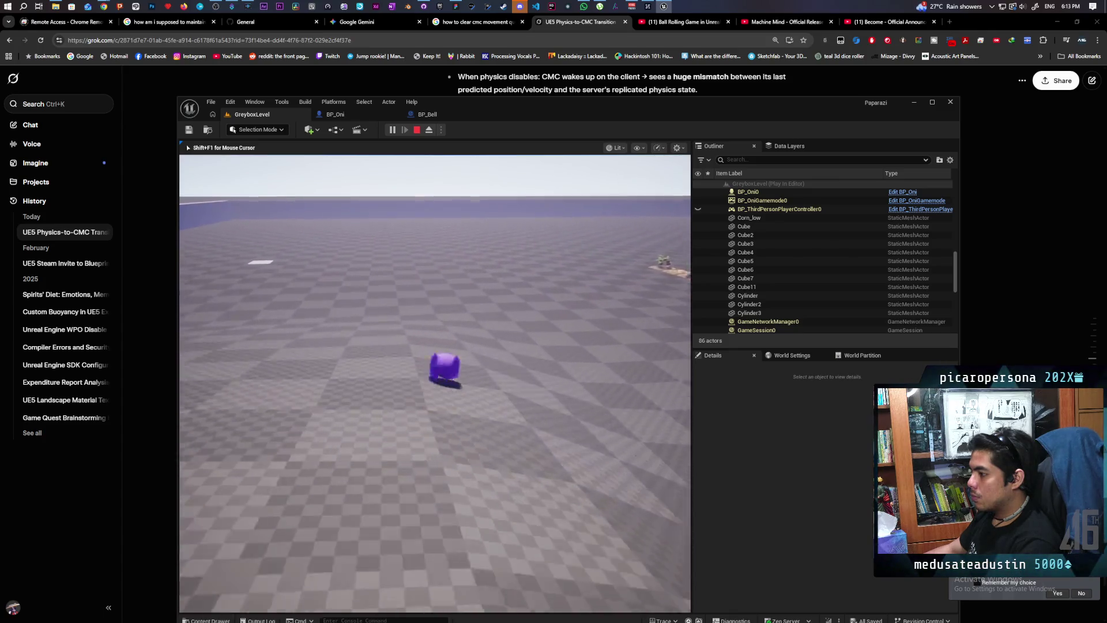
key(w)
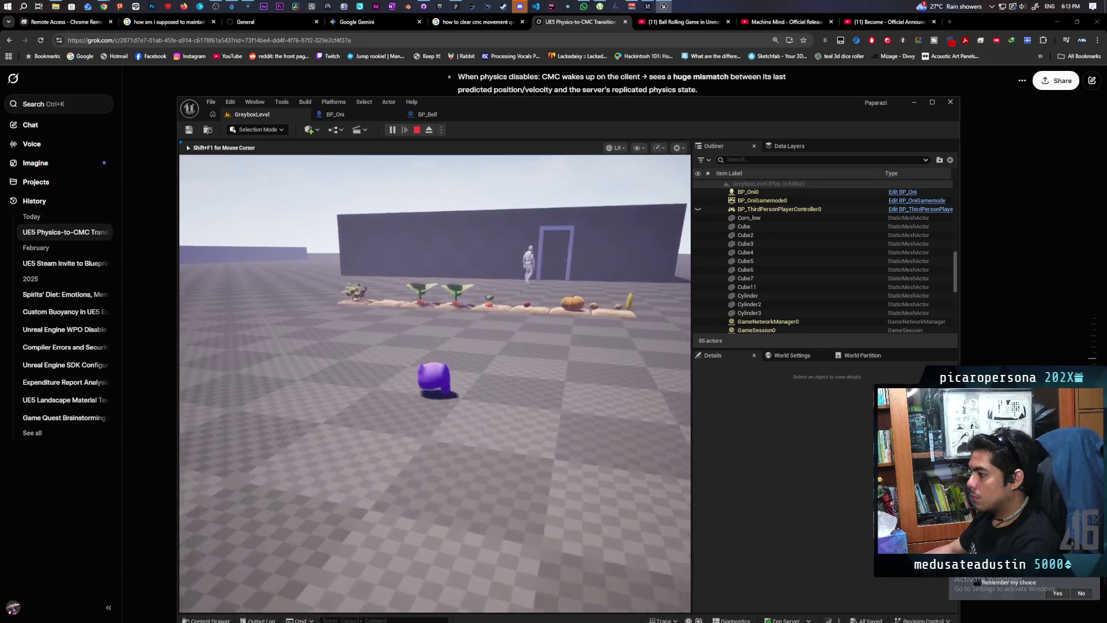
key(w)
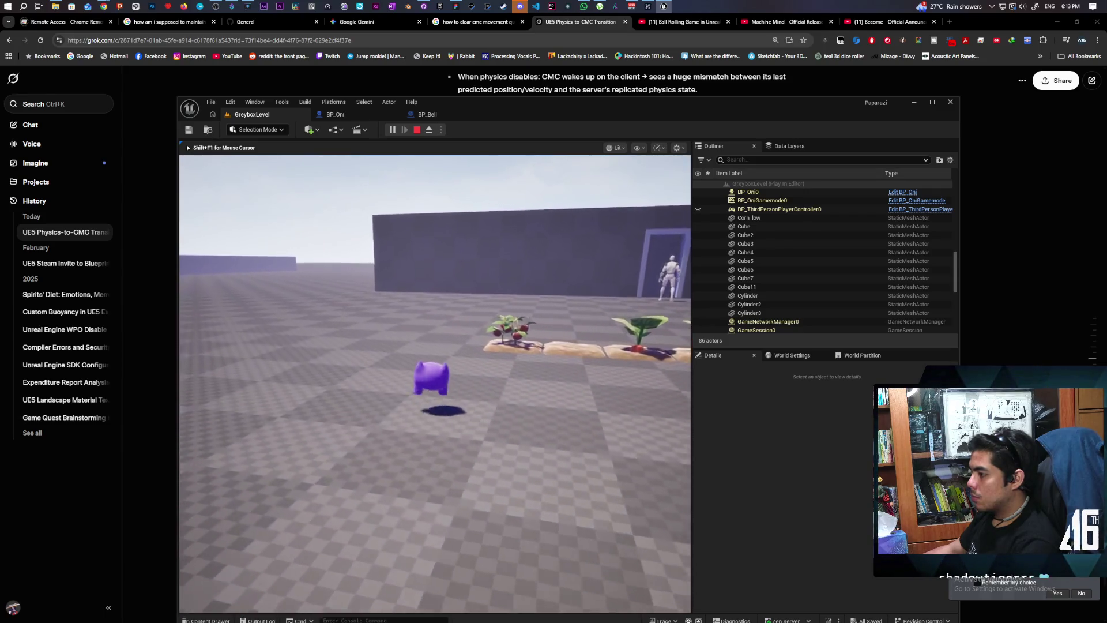
key(w)
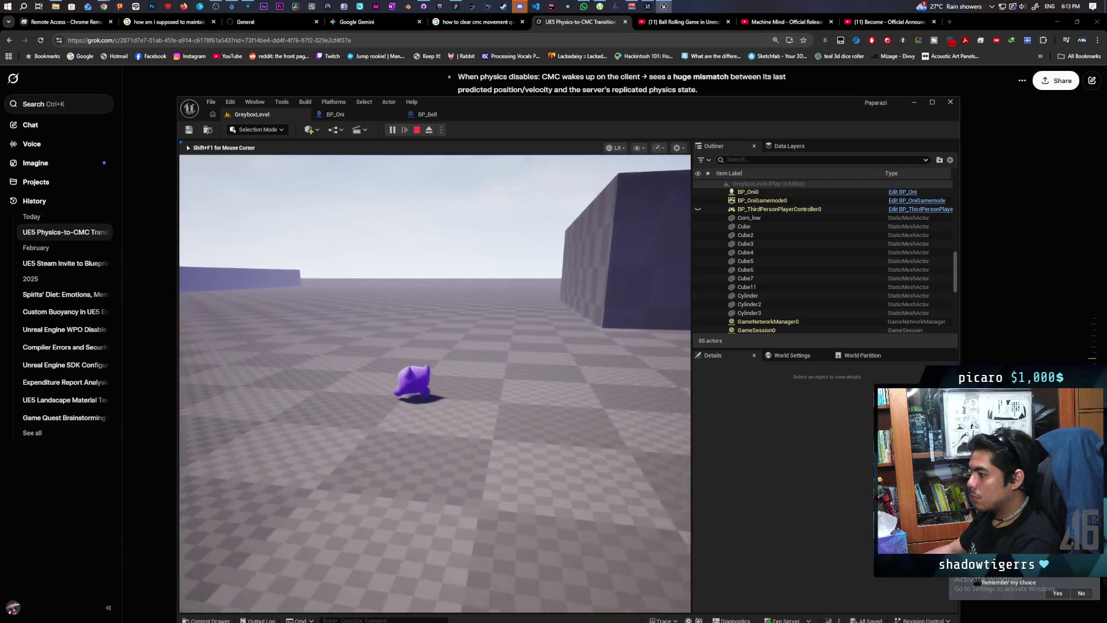
Step: Steer the Oni past the ramp and arch to the dark wall, then roll it back onto the floor
key(w)
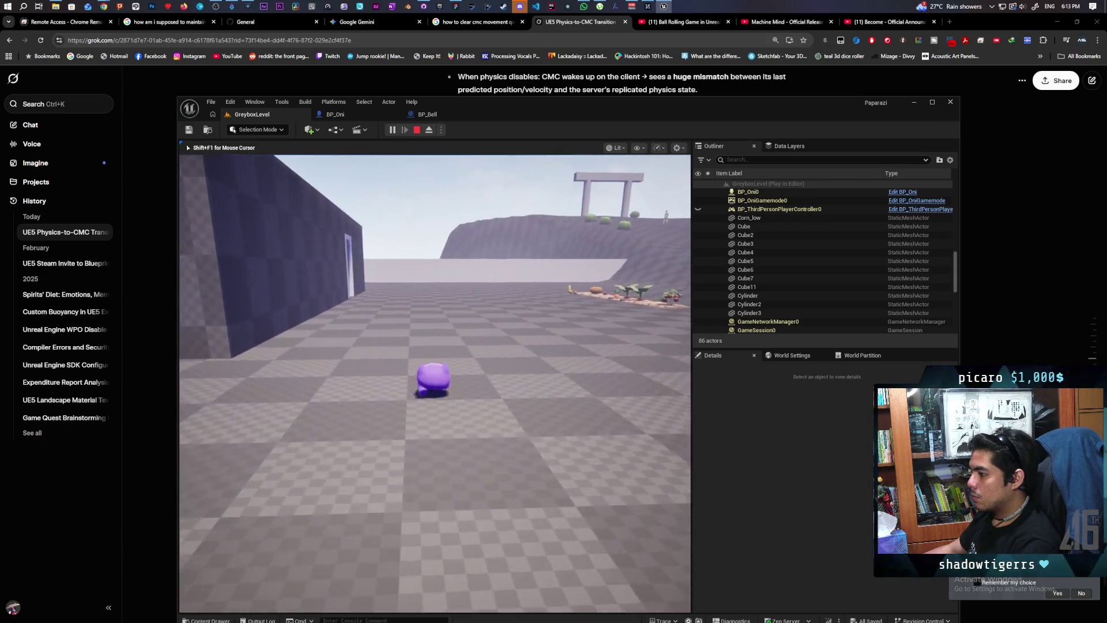
key(w)
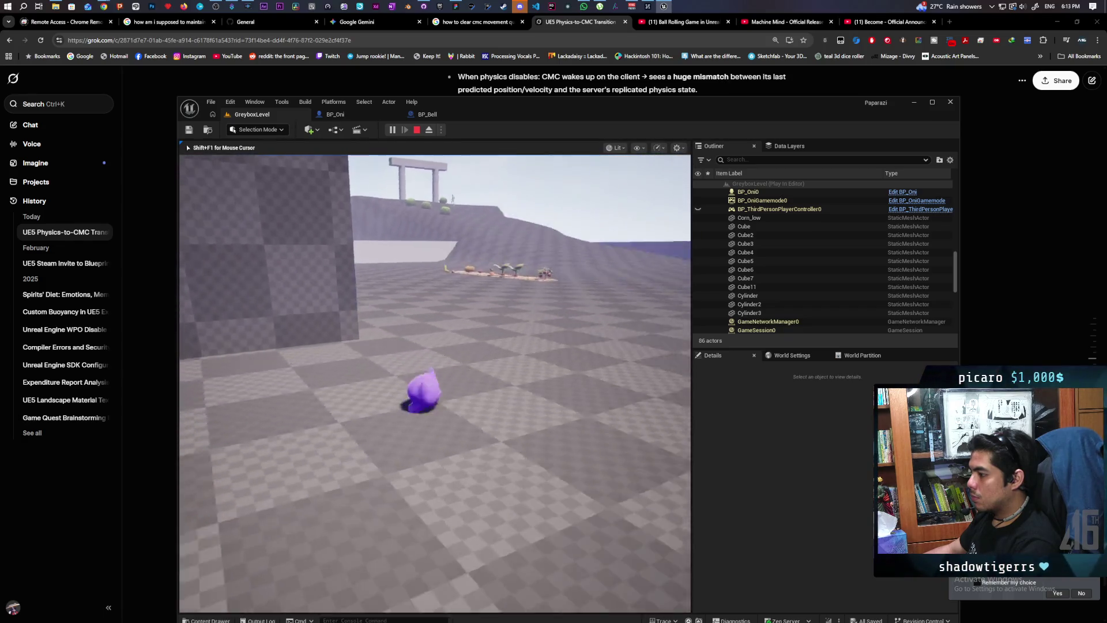
key(w)
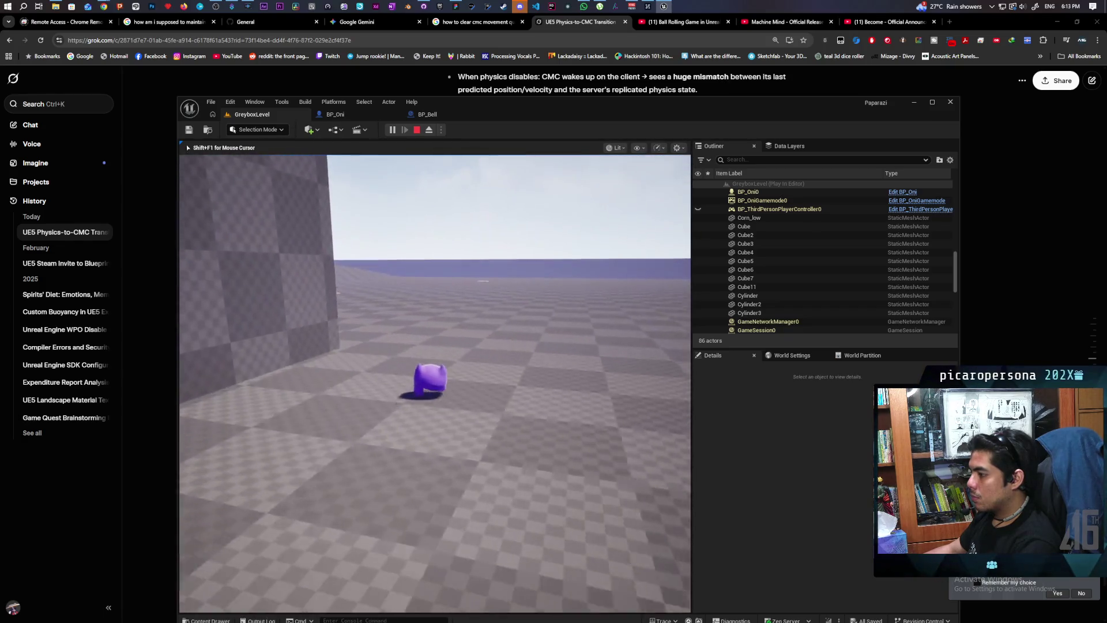
key(w)
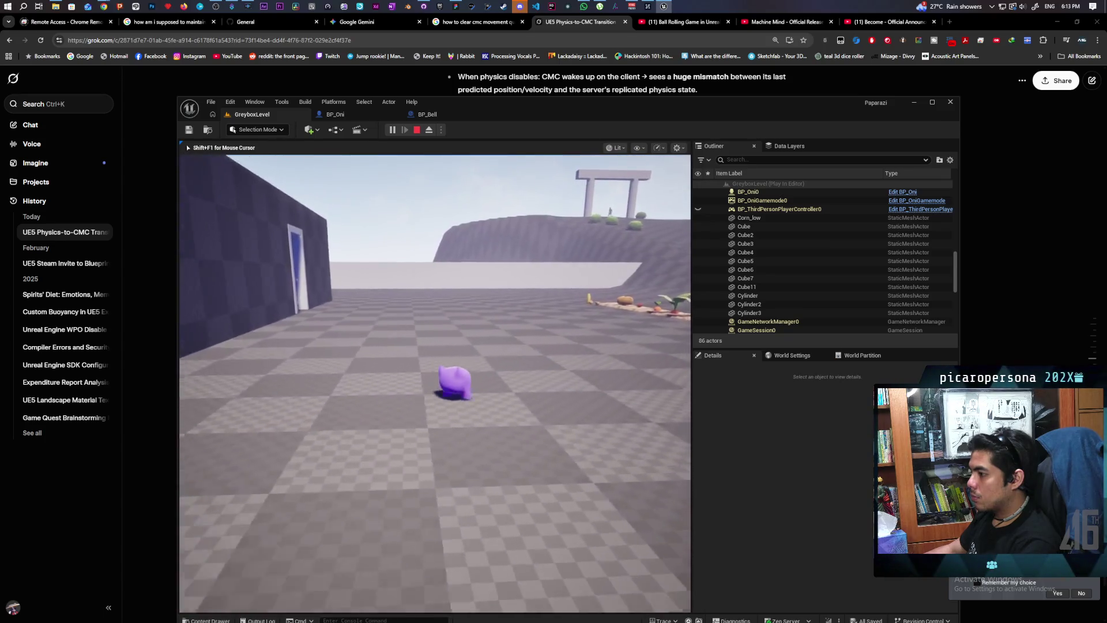
key(w)
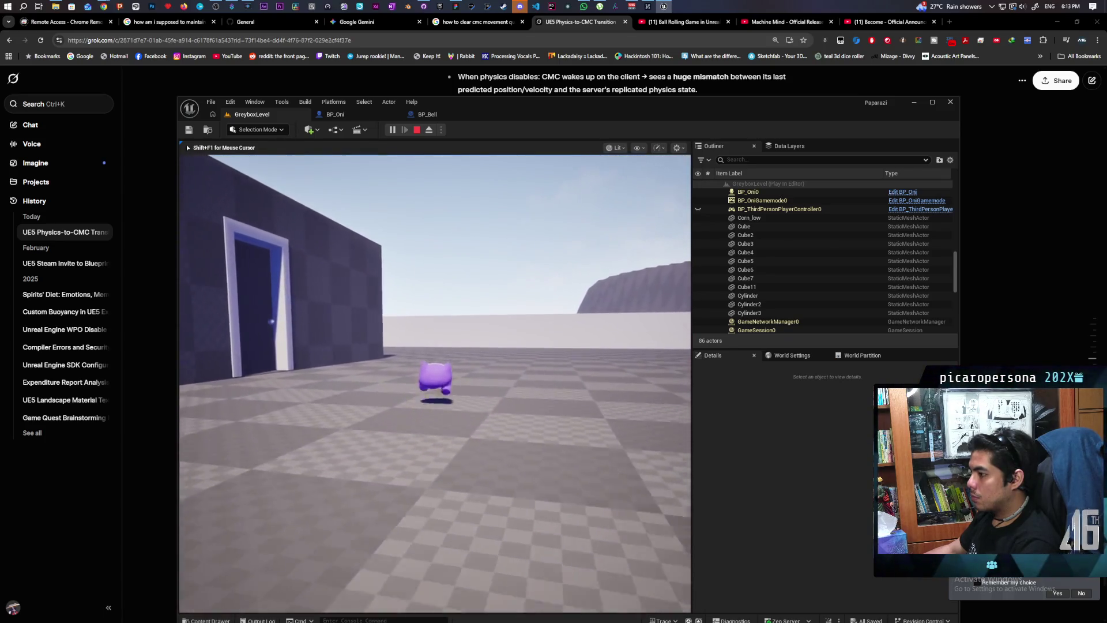
key(w)
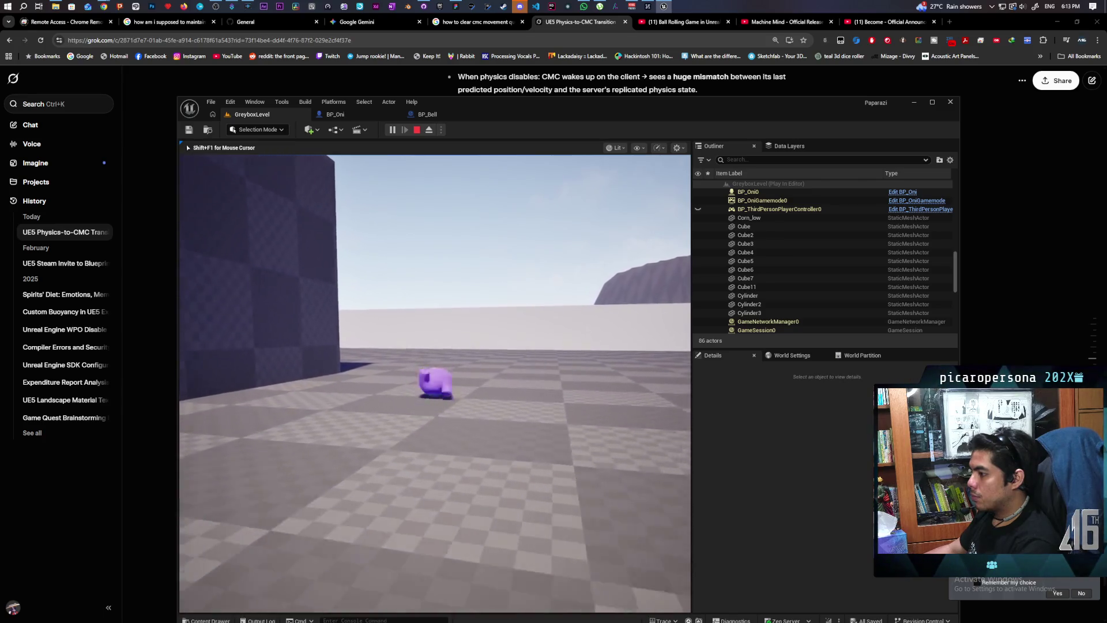
key(w)
key(w)
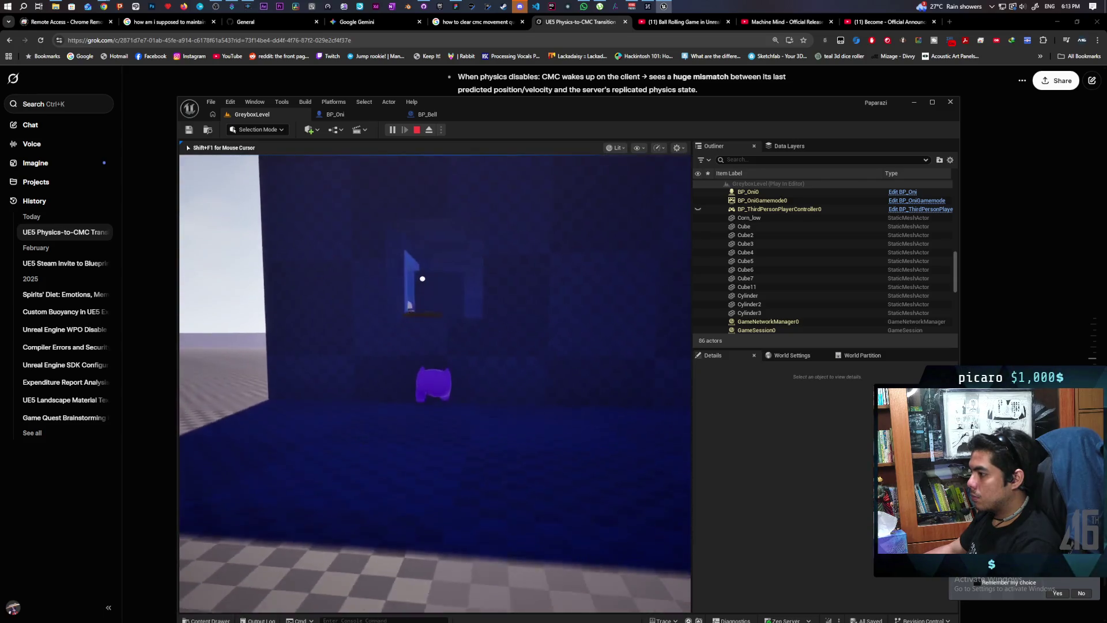
key(w)
key(w)
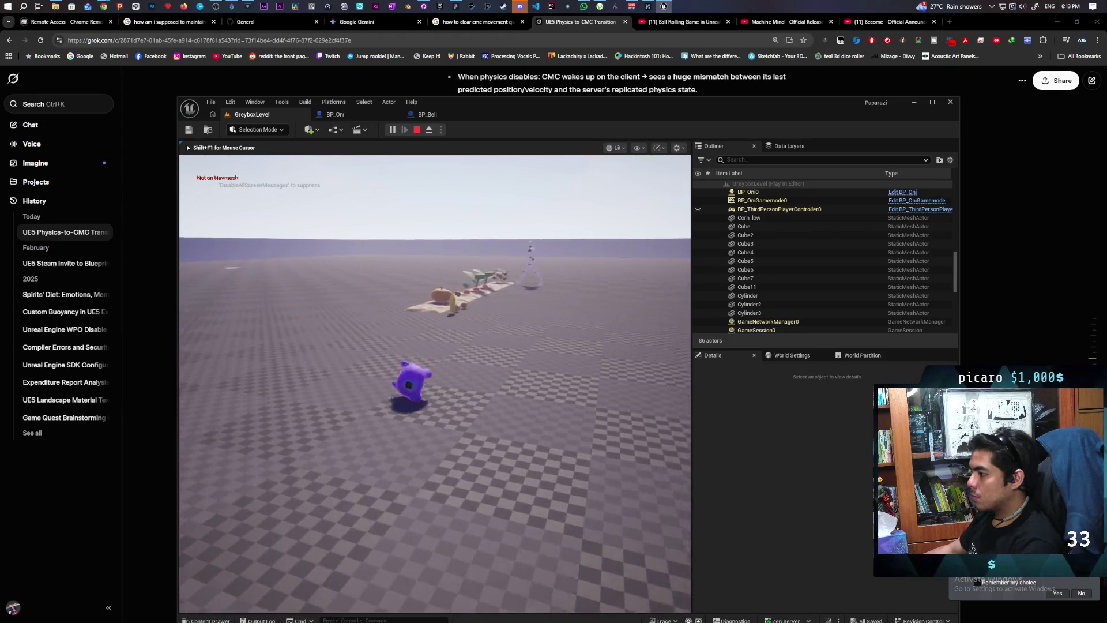
key(space)
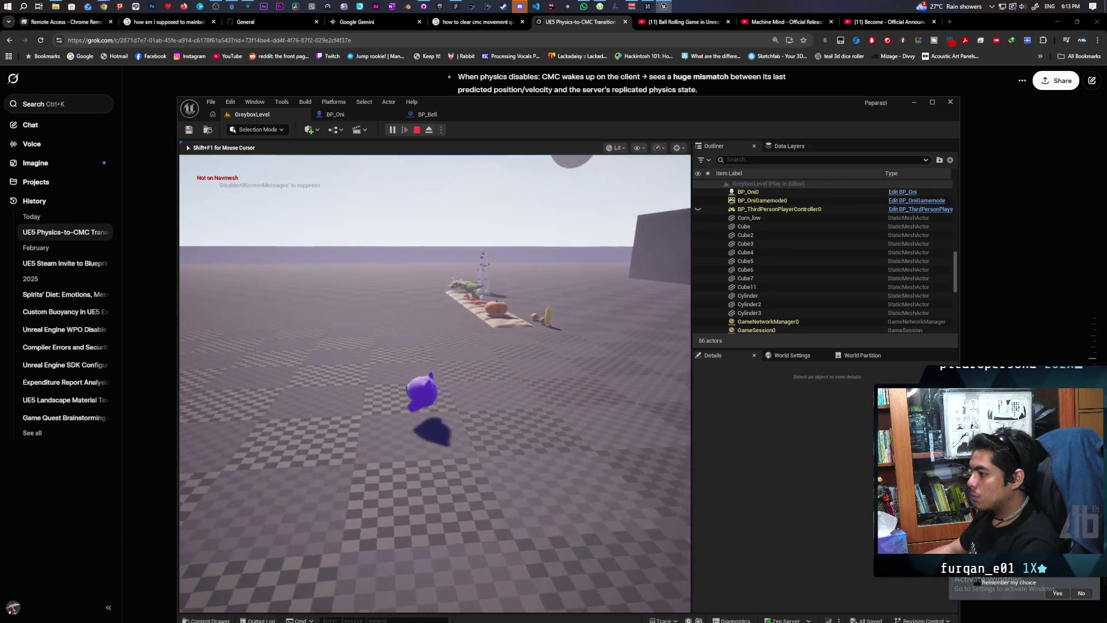
Step: Roll the Oni past the coin and bench, then walk it across the slope to the blue wall and back
key(w)
key(w)
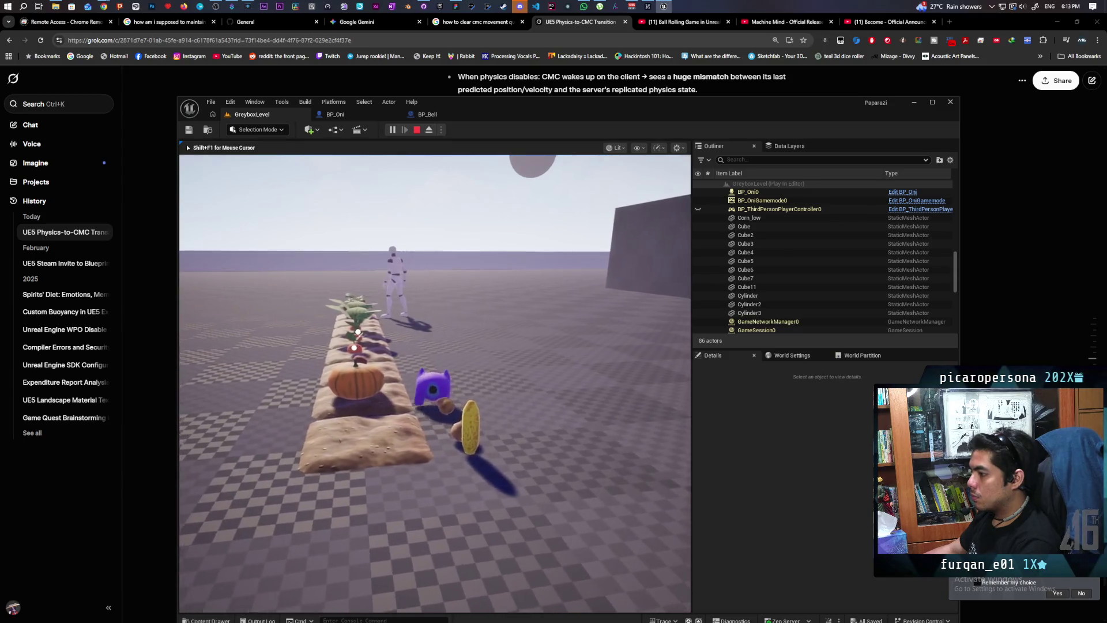
key(w)
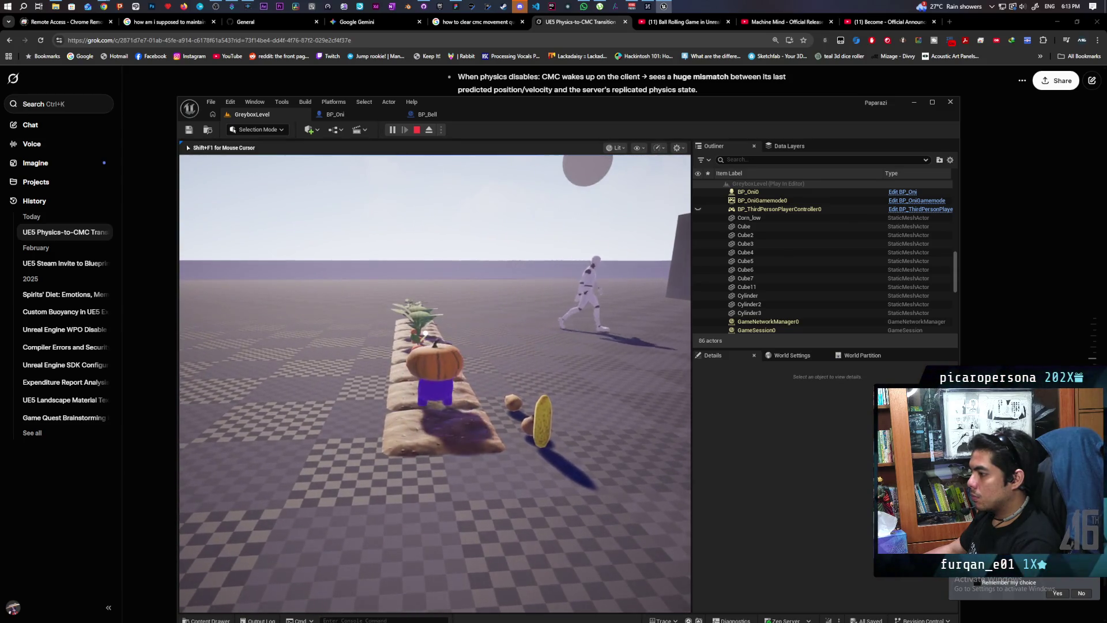
key(w)
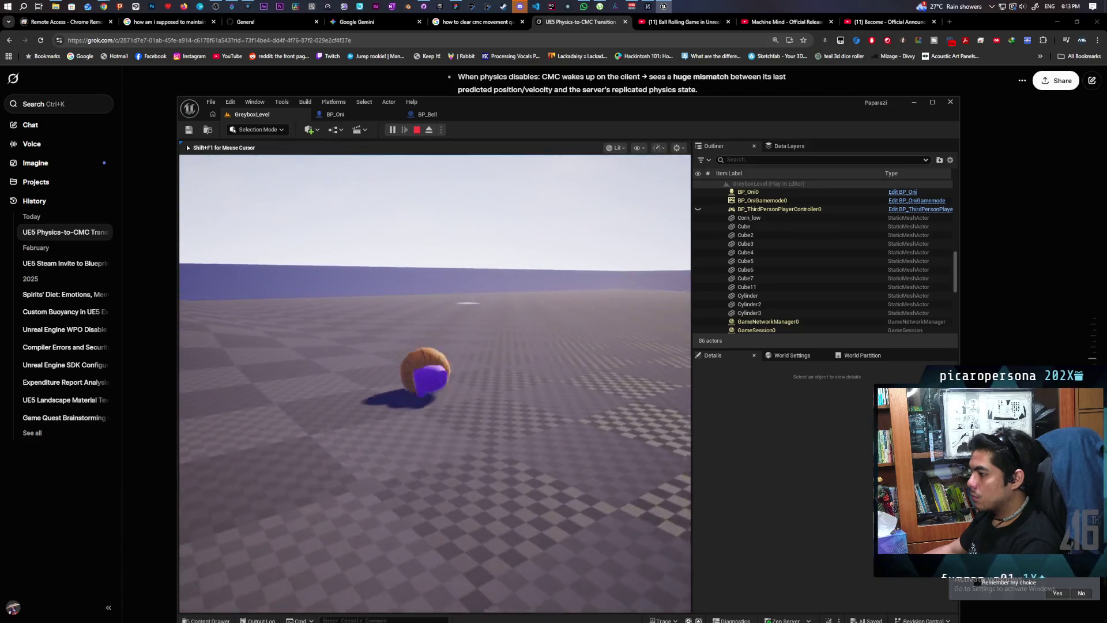
key(w)
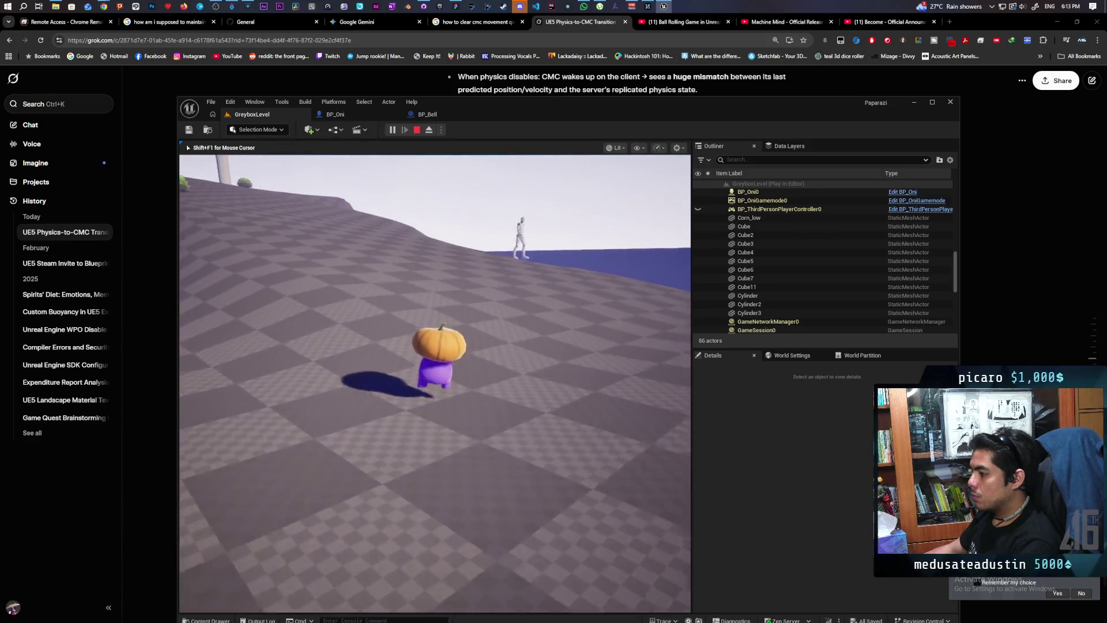
key(w)
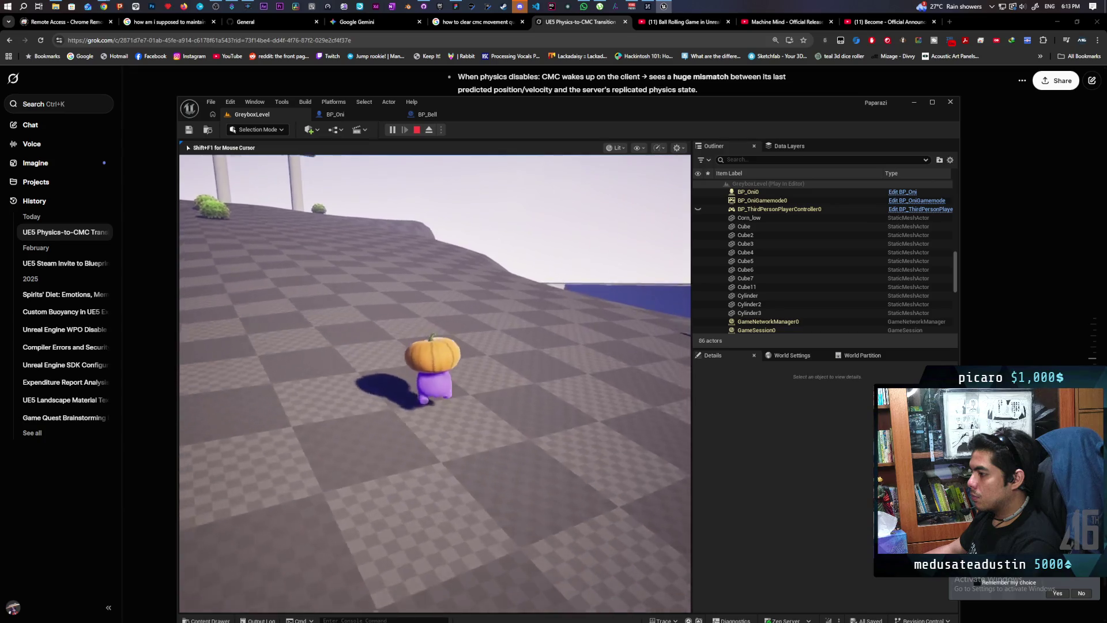
key(w)
key(w)
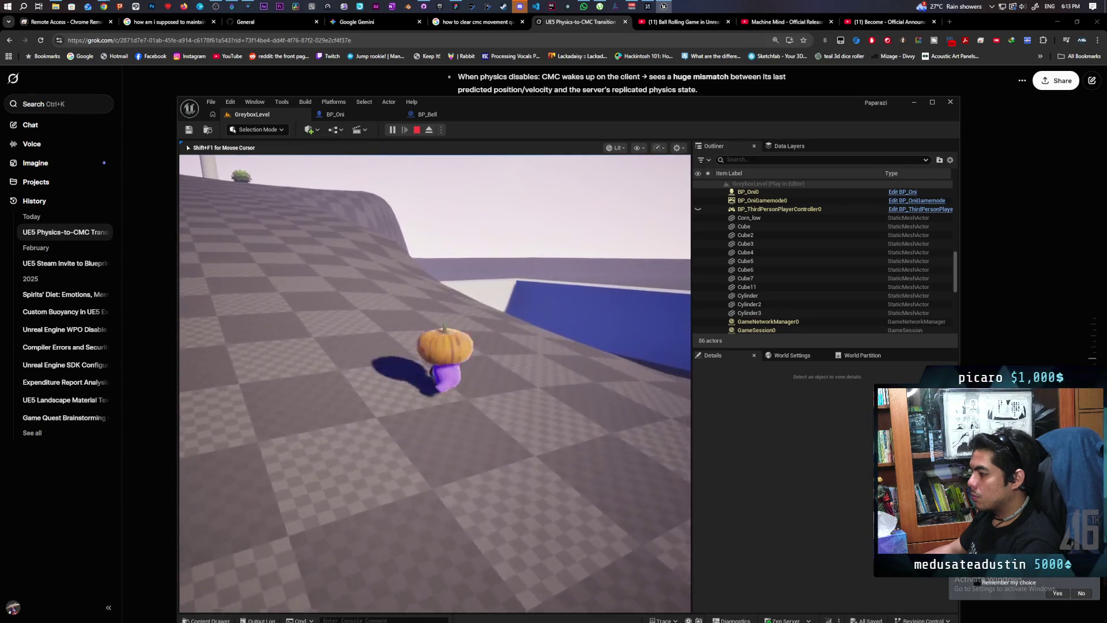
key(w)
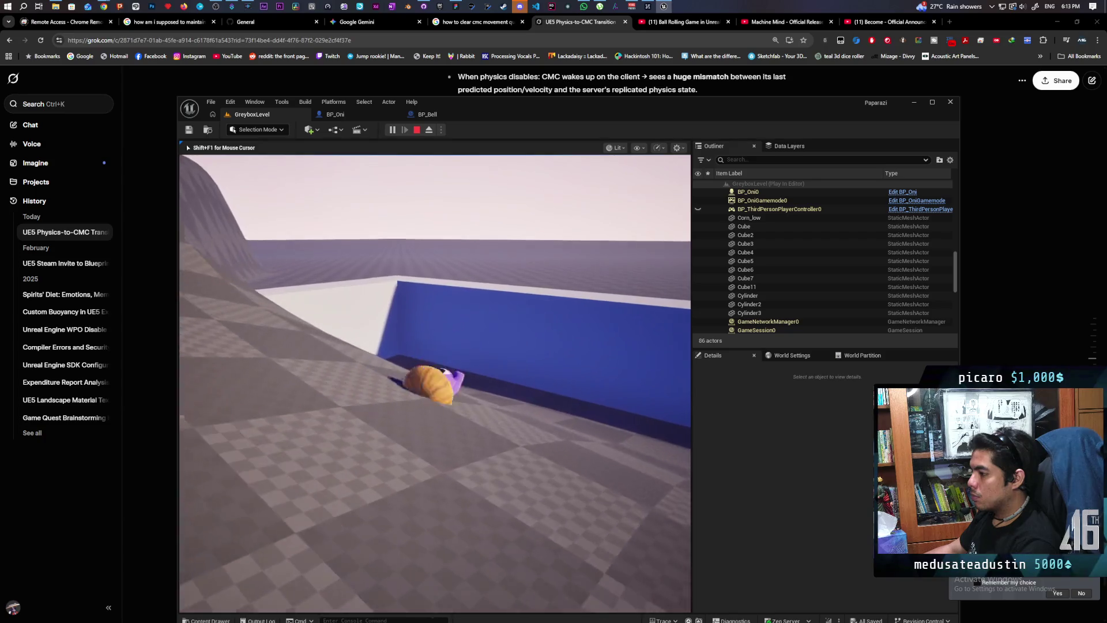
key(w)
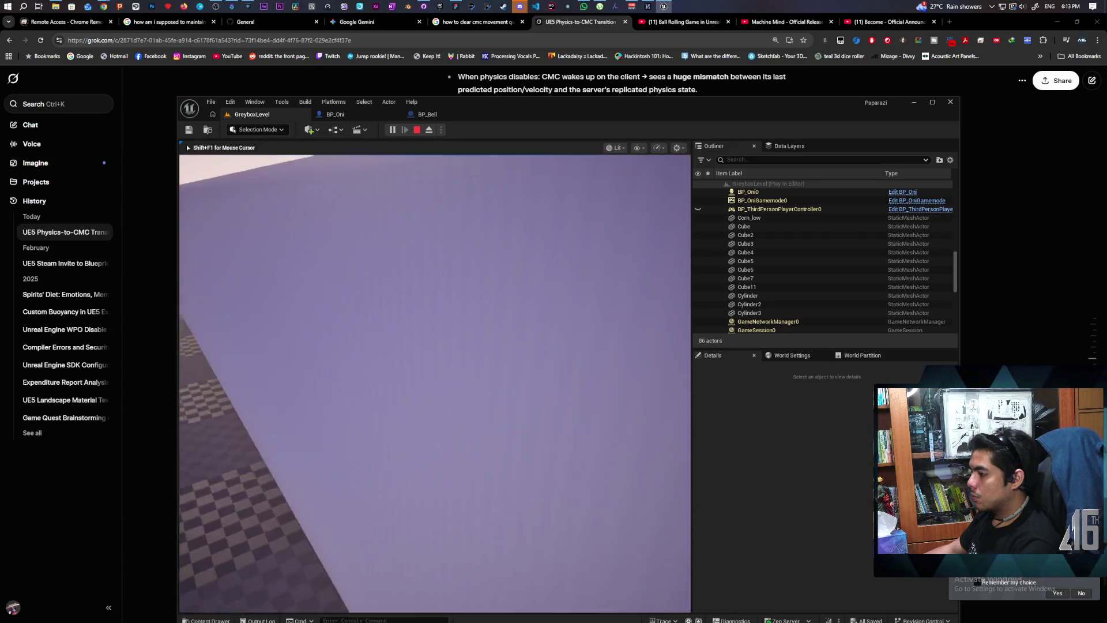
key(w)
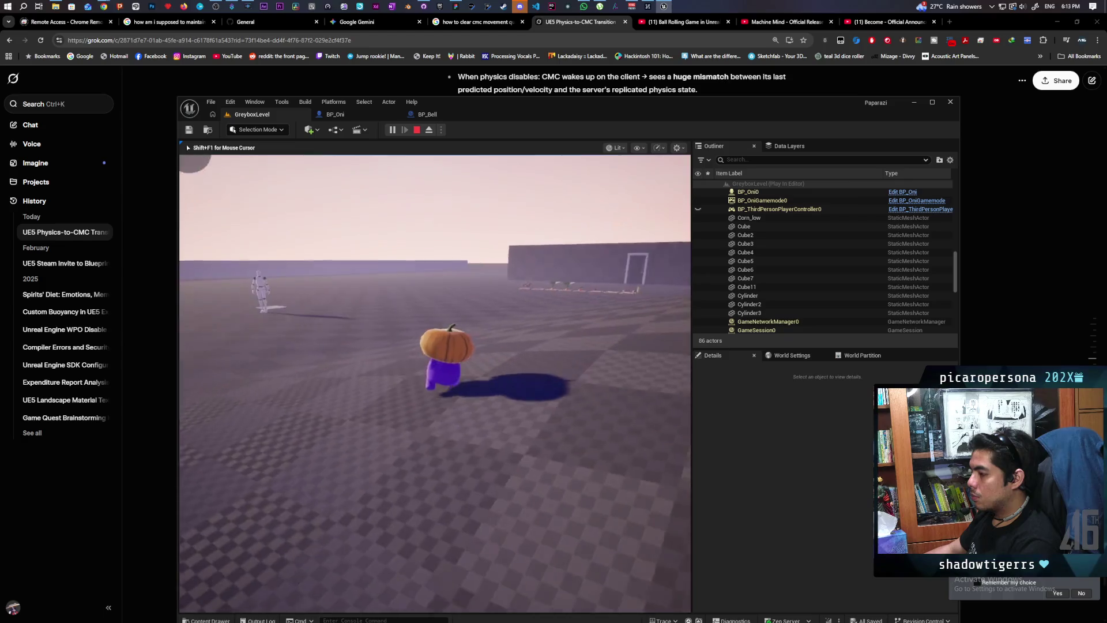
key(w)
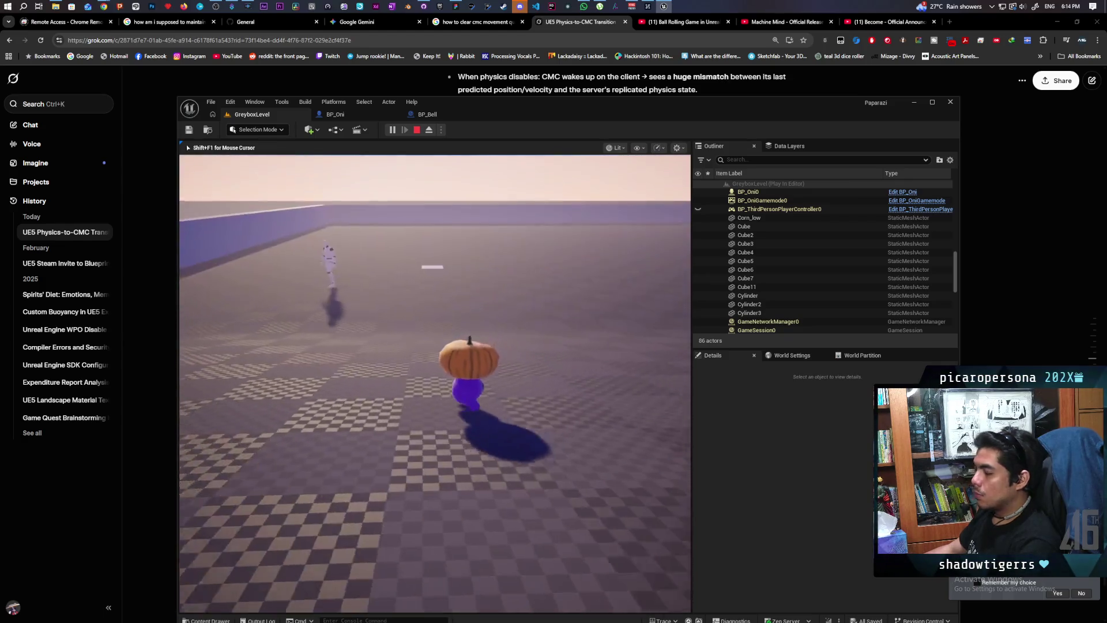
key(w)
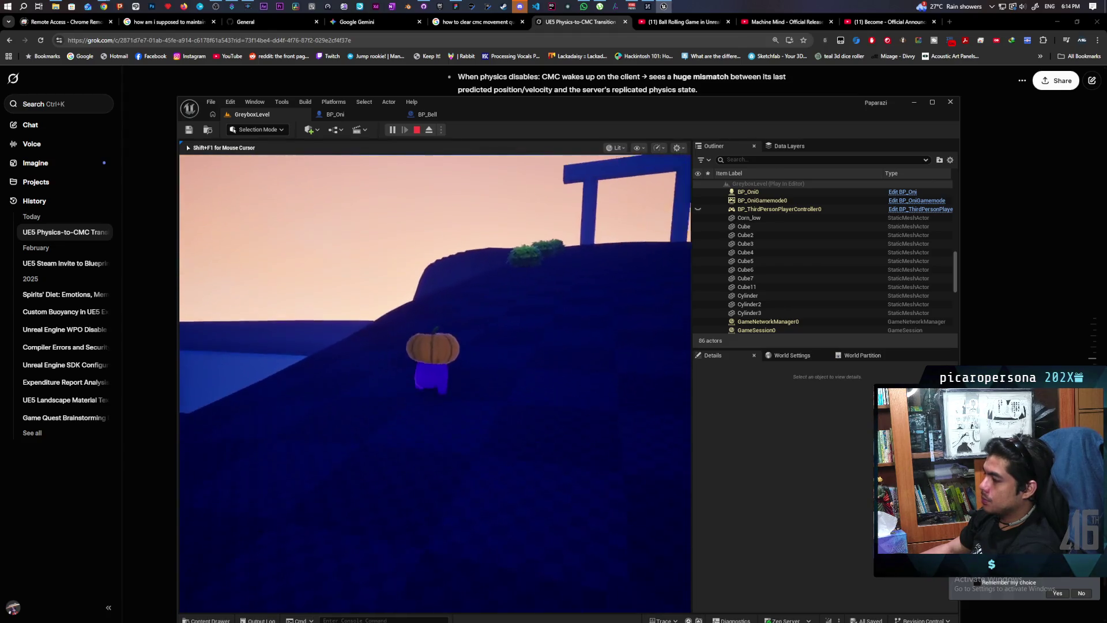
Step: Walk the Oni up to the bush and away, jump toward the blue slope, then stop Play In Editor
key(w)
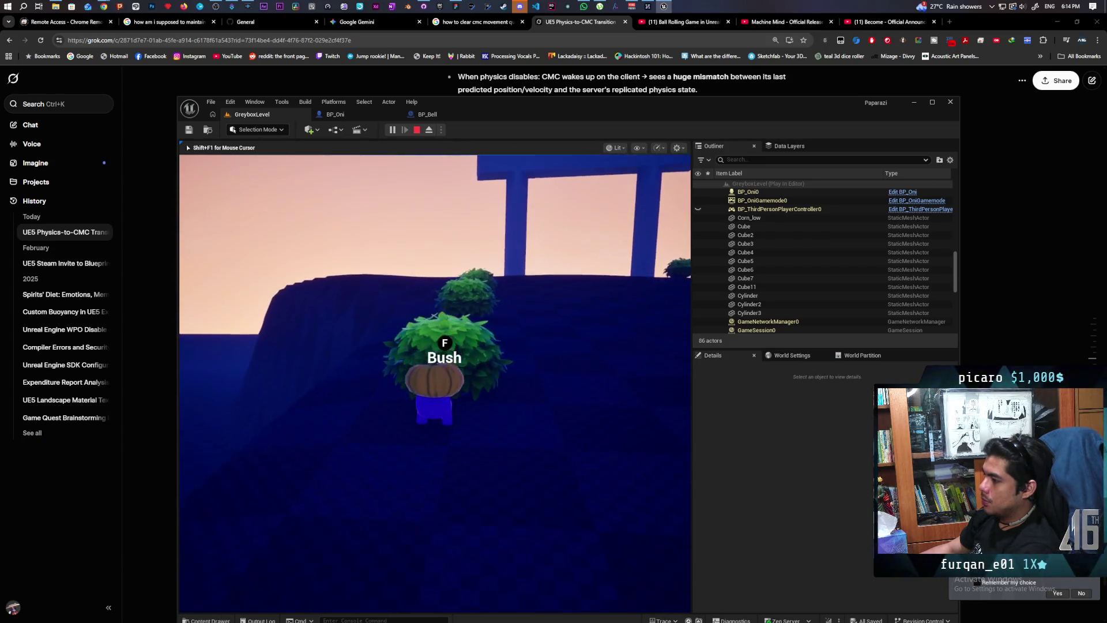
key(a)
key(w)
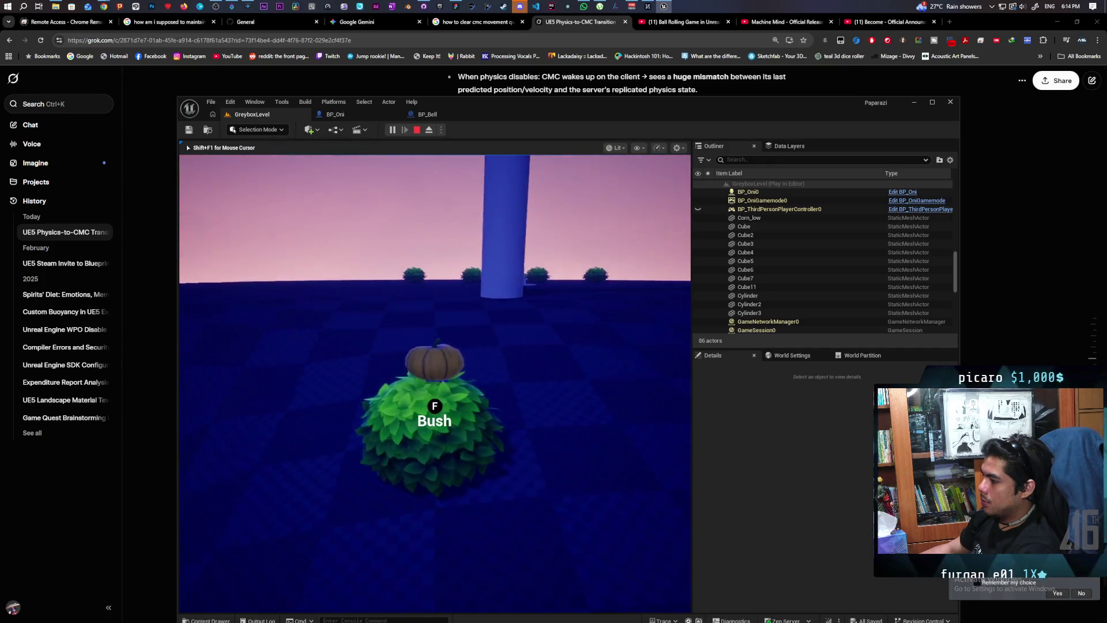
key(a)
key(w)
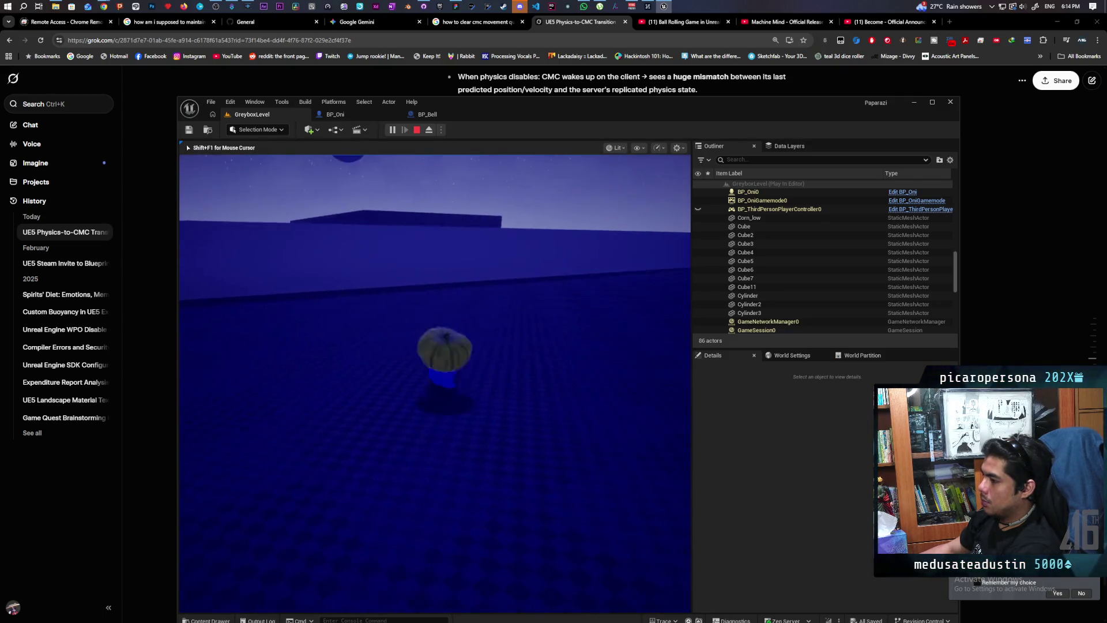
key(space)
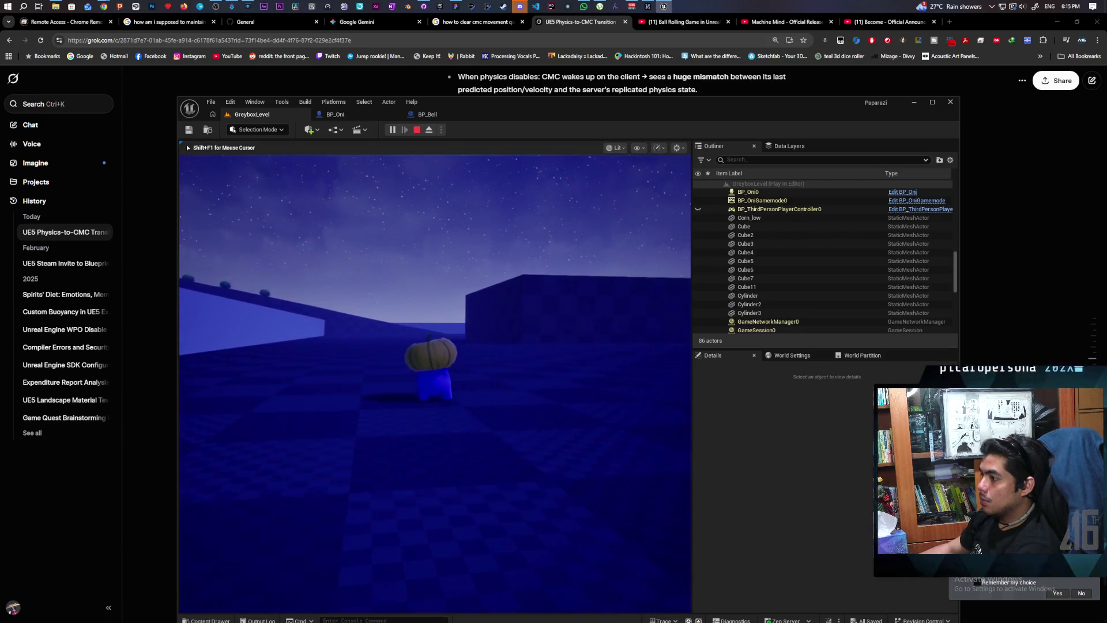
key(Escape)
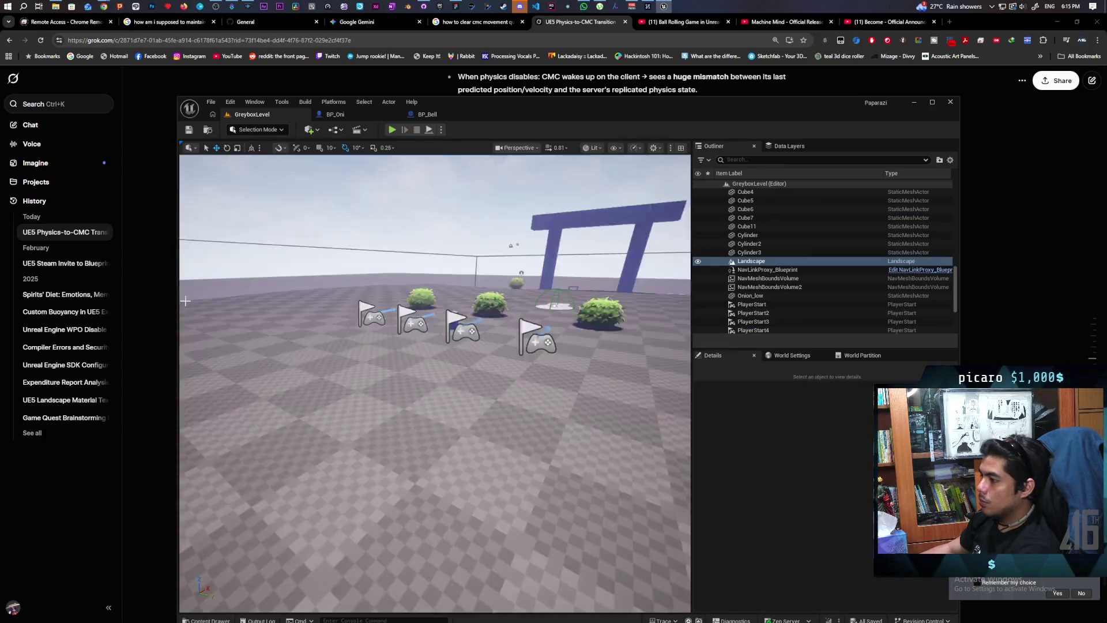
Step: Glance at GitHub Desktop, then open YouTube's 'Introduction to Substrate Materials | Unreal Engine 5.7' video
click(425, 8)
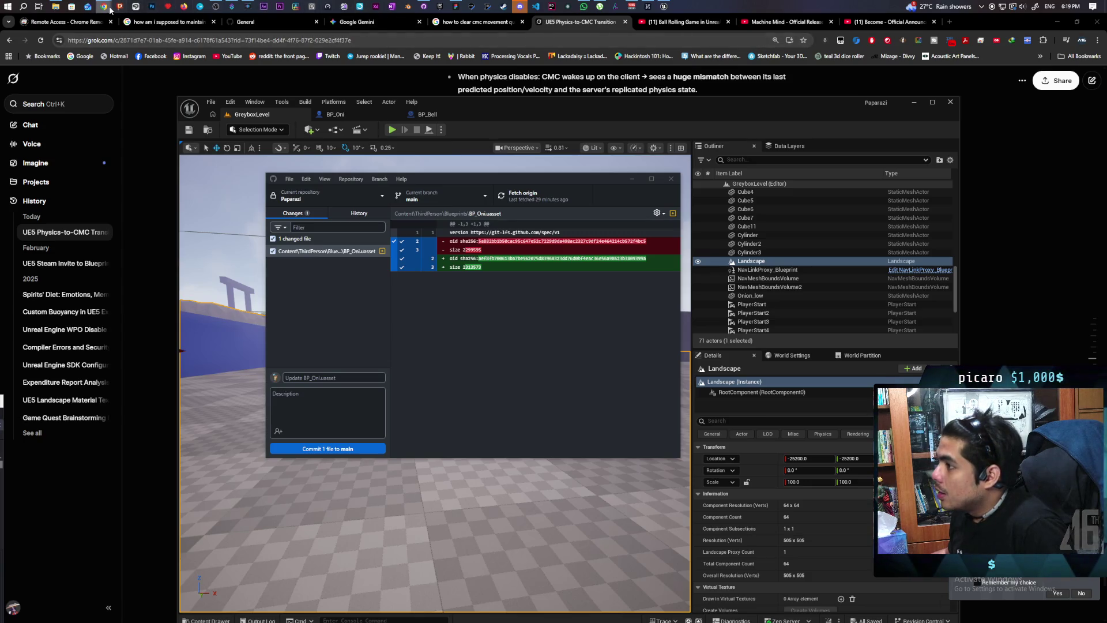
mouse_move(106, 7)
click(164, 46)
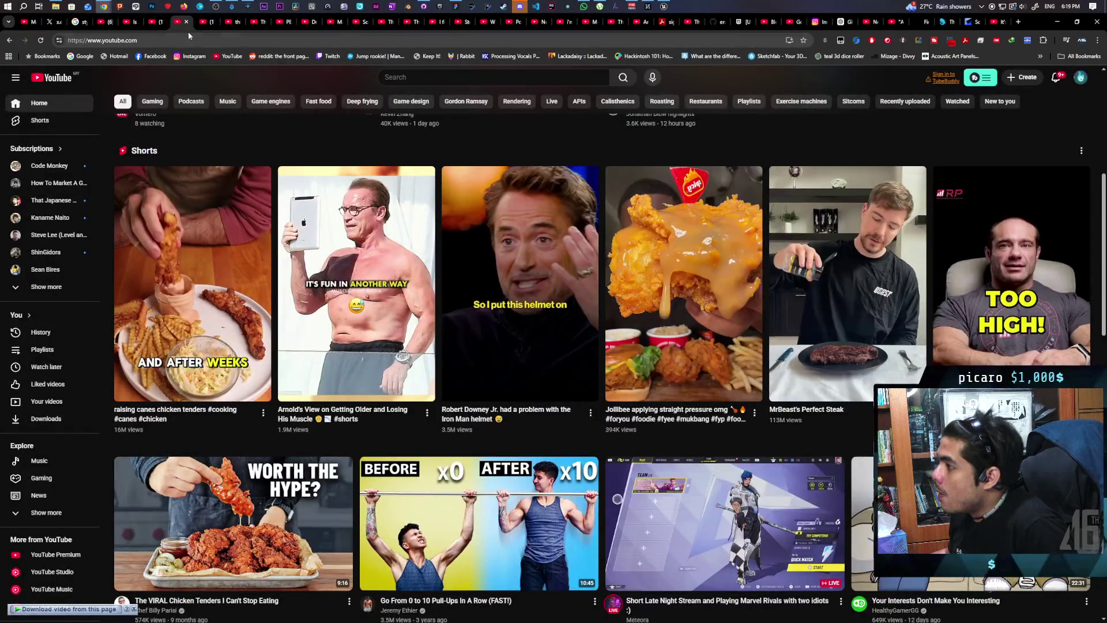
click(209, 24)
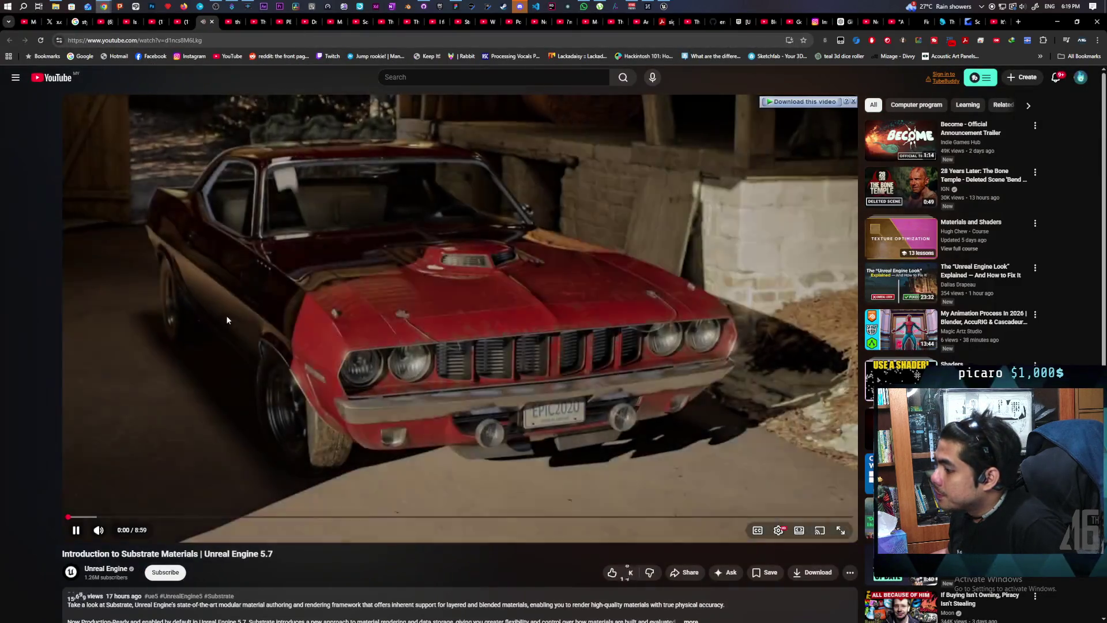